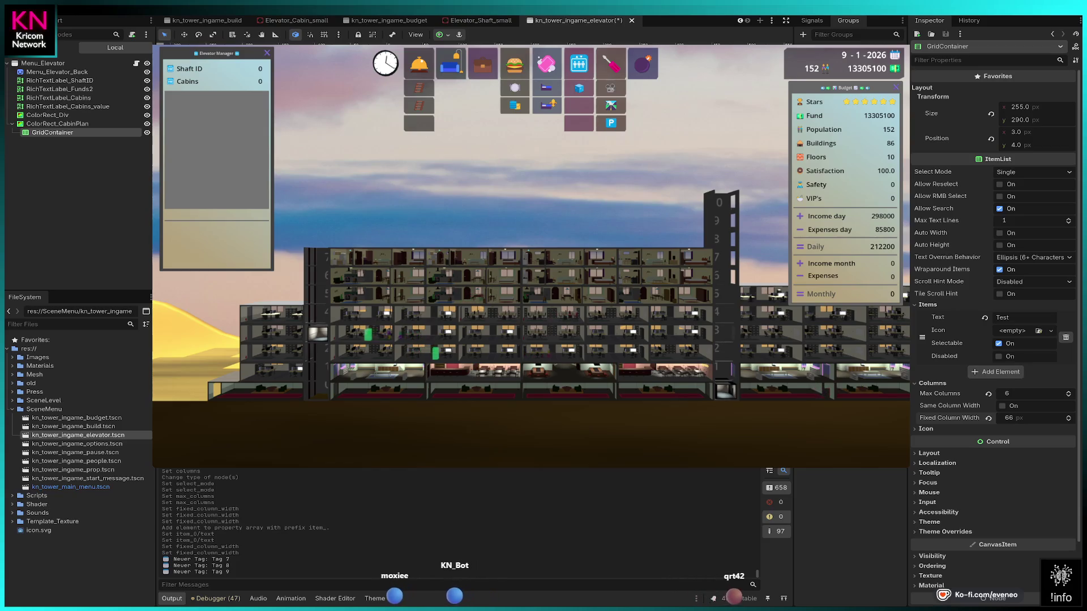
Relabel the only list item from Test to 0, then add an item labelled 1 and delete it again.
{"action": "left_click", "coordinate": [1024, 320]}
{"action": "type", "text": "0"}
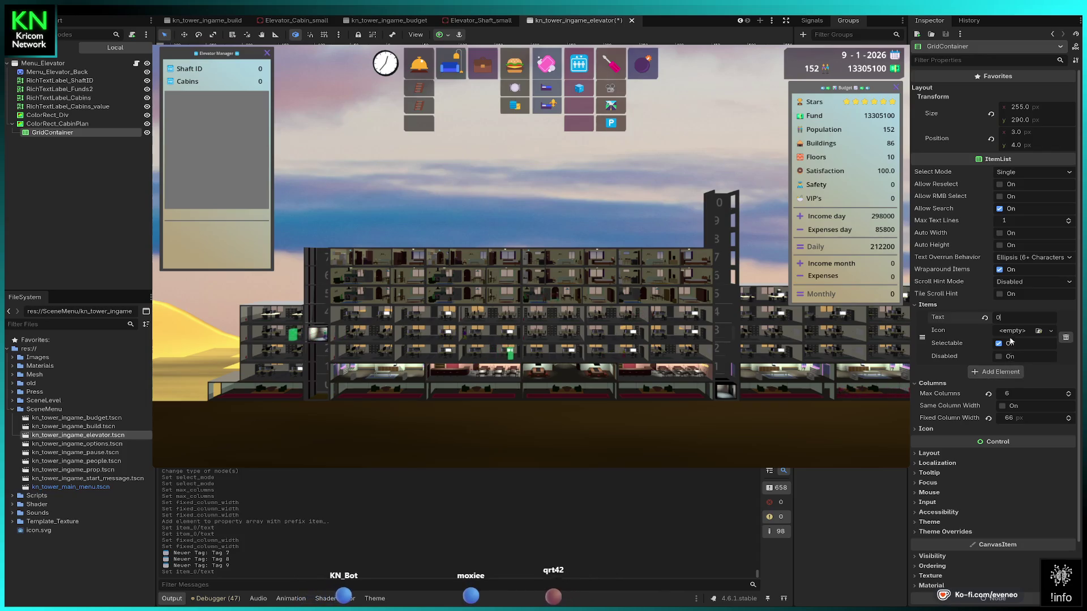
{"action": "left_click", "coordinate": [998, 372]}
{"action": "left_click", "coordinate": [1013, 373]}
{"action": "type", "text": "1"}
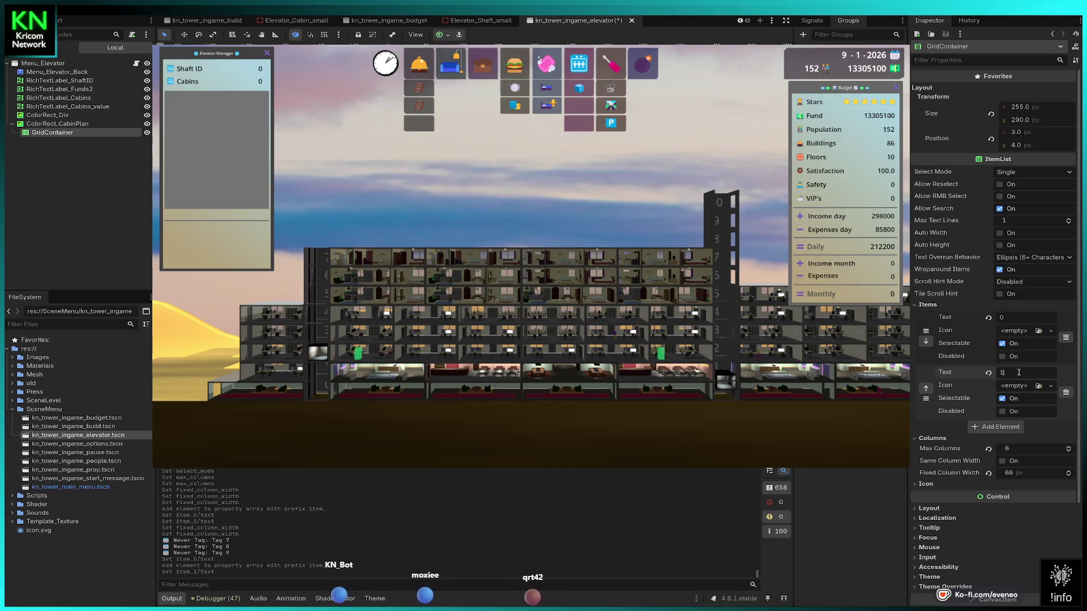
{"action": "left_click", "coordinate": [1066, 393]}
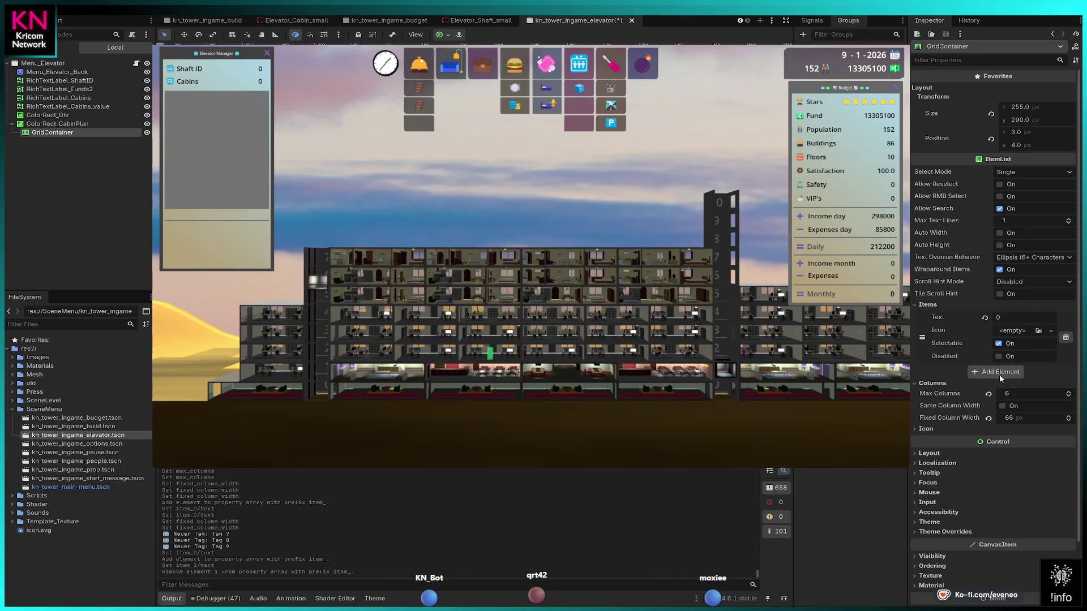
Add a second and third list item, labelling each X.
{"action": "left_click", "coordinate": [1022, 372]}
{"action": "left_click", "coordinate": [999, 425]}
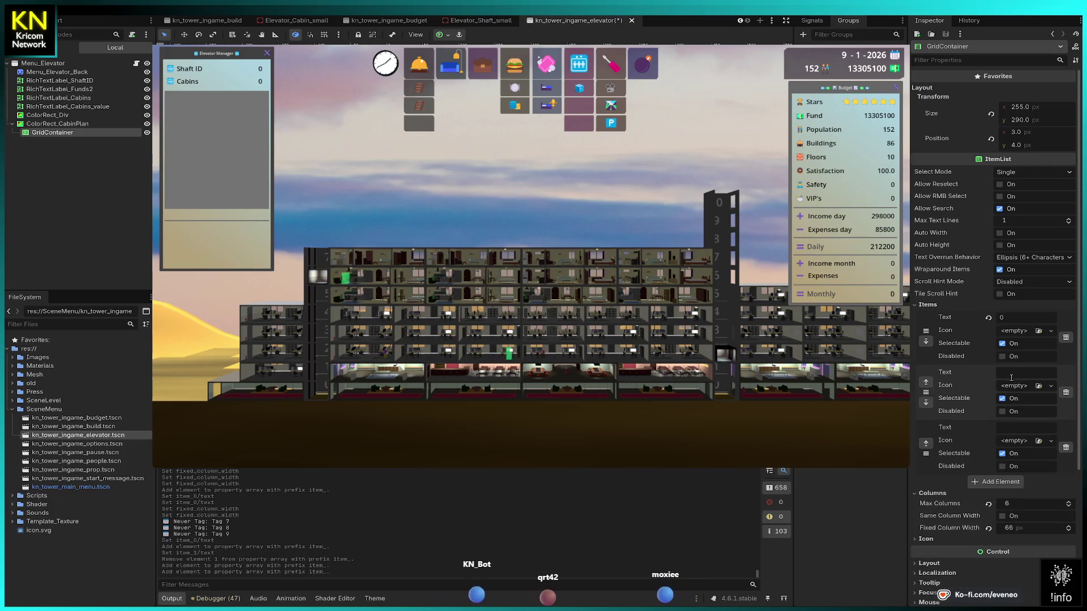
{"action": "left_click", "coordinate": [1011, 374]}
{"action": "type", "text": "X"}
{"action": "left_click", "coordinate": [1007, 429]}
{"action": "type", "text": "X"}
{"action": "key", "text": "Return"}
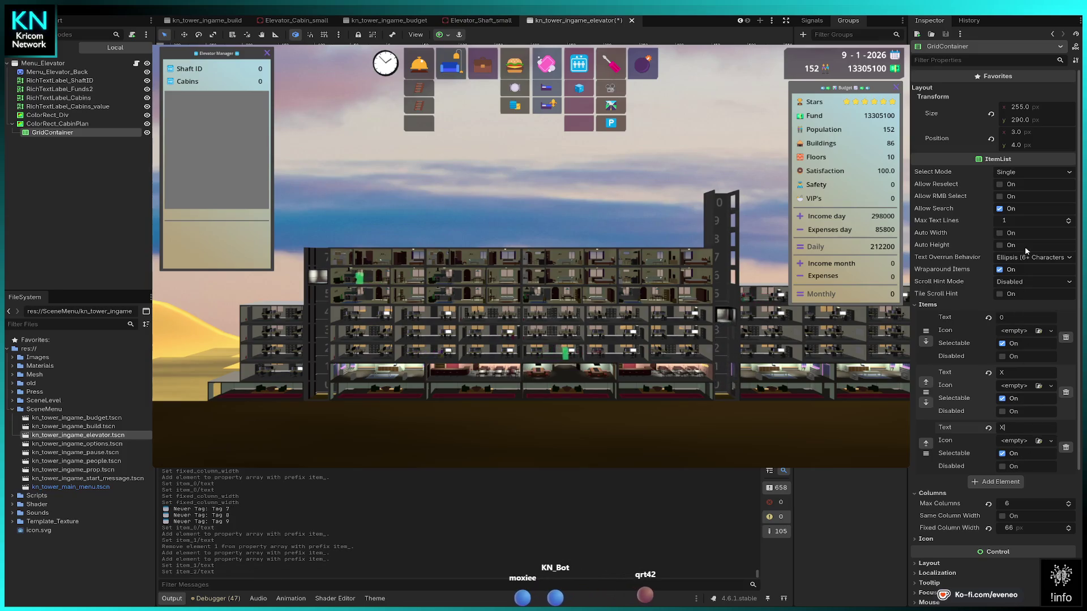
{"action": "scroll", "coordinate": [1030, 287], "scroll_direction": "down", "scroll_amount": 3}
{"action": "left_click_drag", "start_coordinate": [1024, 346], "coordinate": [1000, 346]}
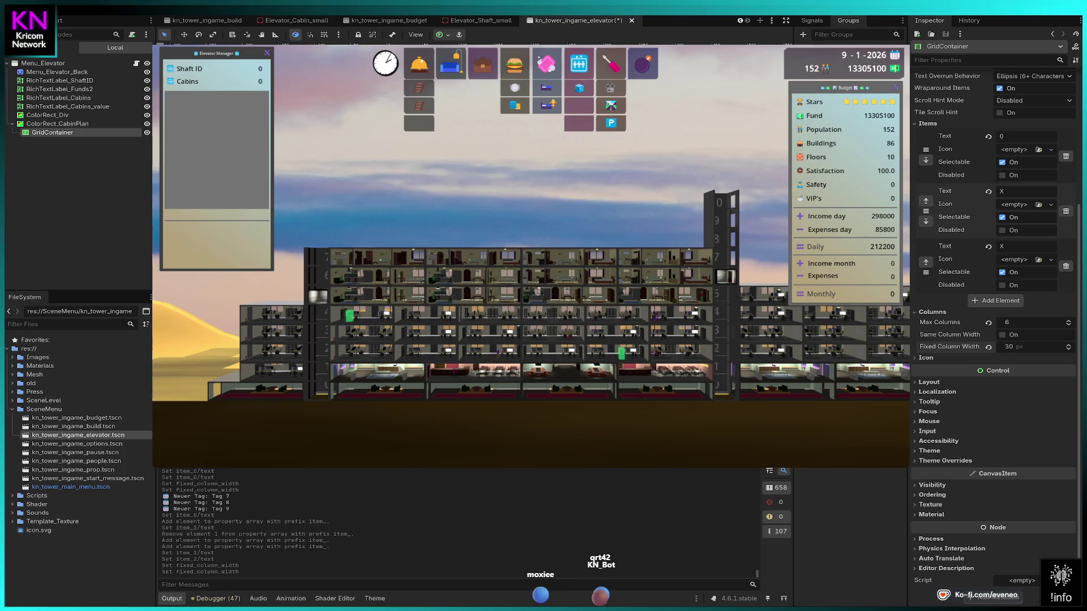
Add the fourth, fifth and sixth items, each labelled X.
{"action": "left_click", "coordinate": [1006, 301]}
{"action": "left_click", "coordinate": [1013, 302]}
{"action": "type", "text": "X"}
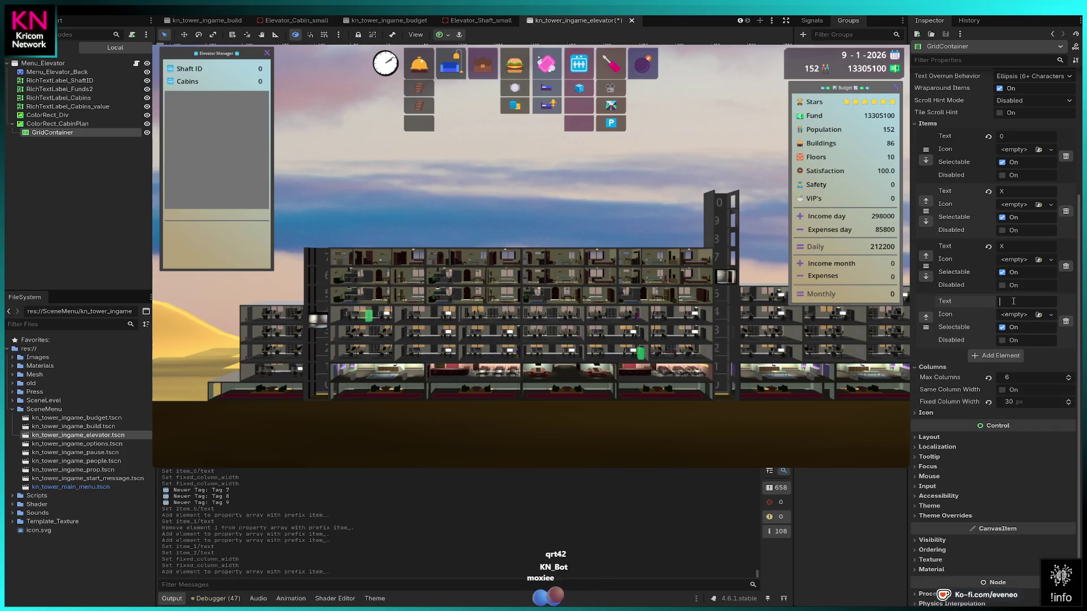
{"action": "left_click", "coordinate": [1003, 355]}
{"action": "type", "text": "X"}
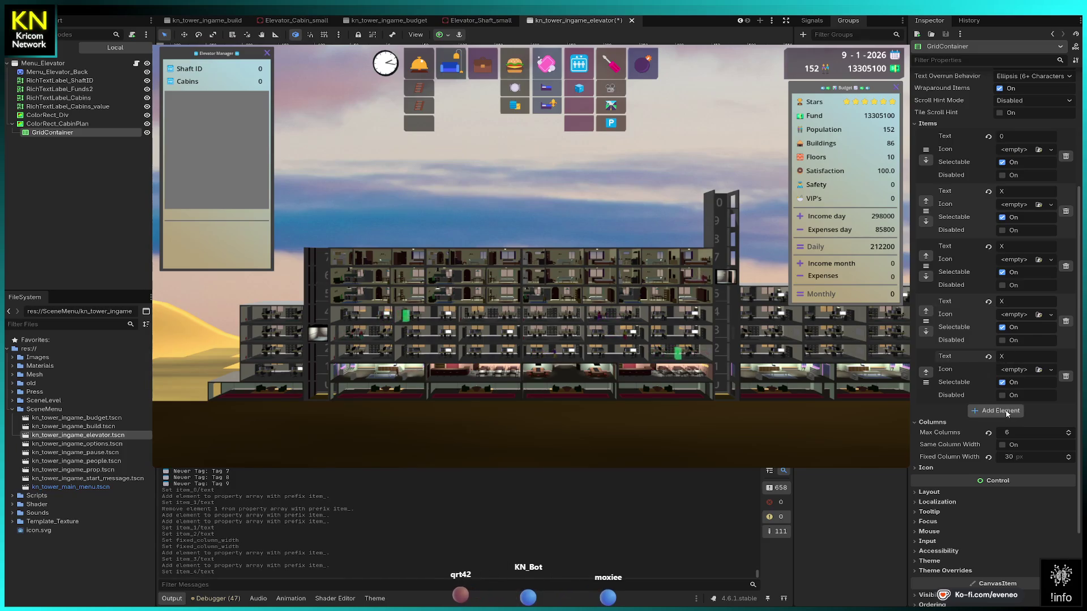
{"action": "left_click", "coordinate": [1006, 413]}
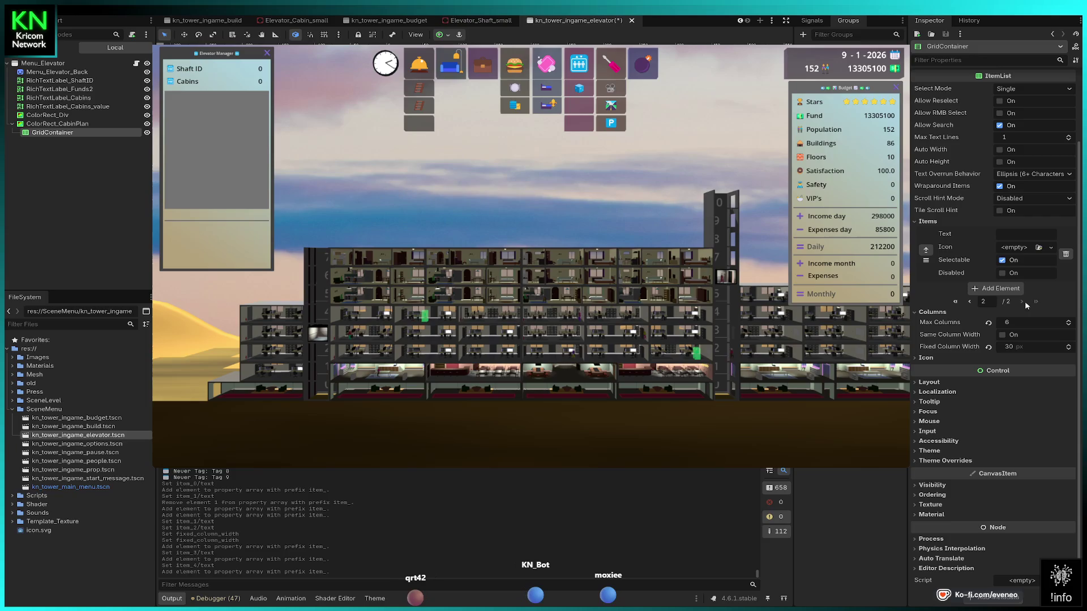
{"action": "type", "text": "x"}
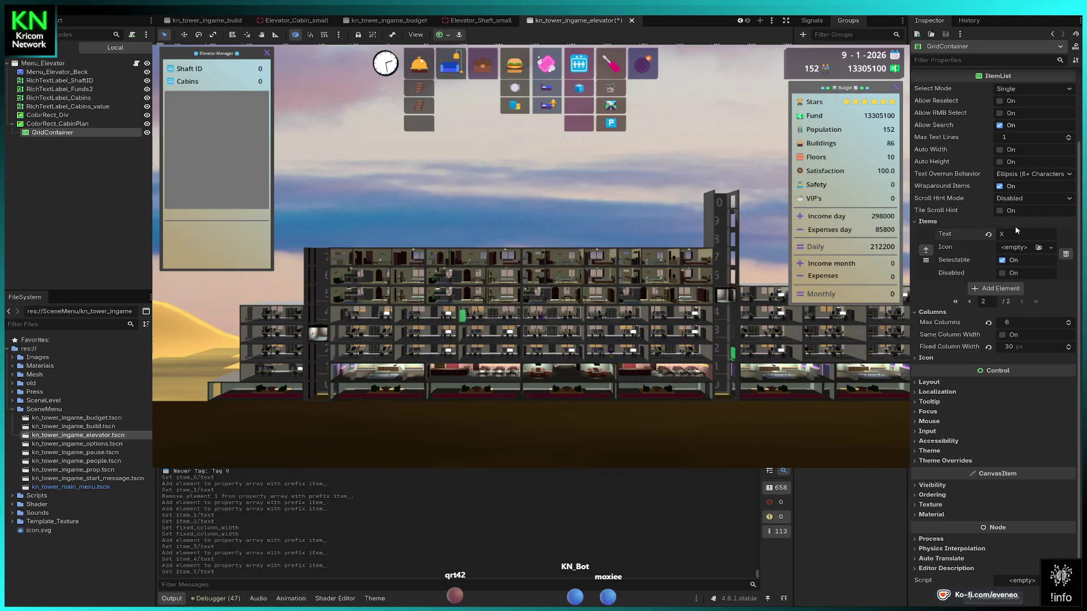
Set Fixed Column Width to 40 px, then narrow it to 35 px.
{"action": "left_click", "coordinate": [1026, 347]}
{"action": "type", "text": "40"}
{"action": "key", "text": "Return"}
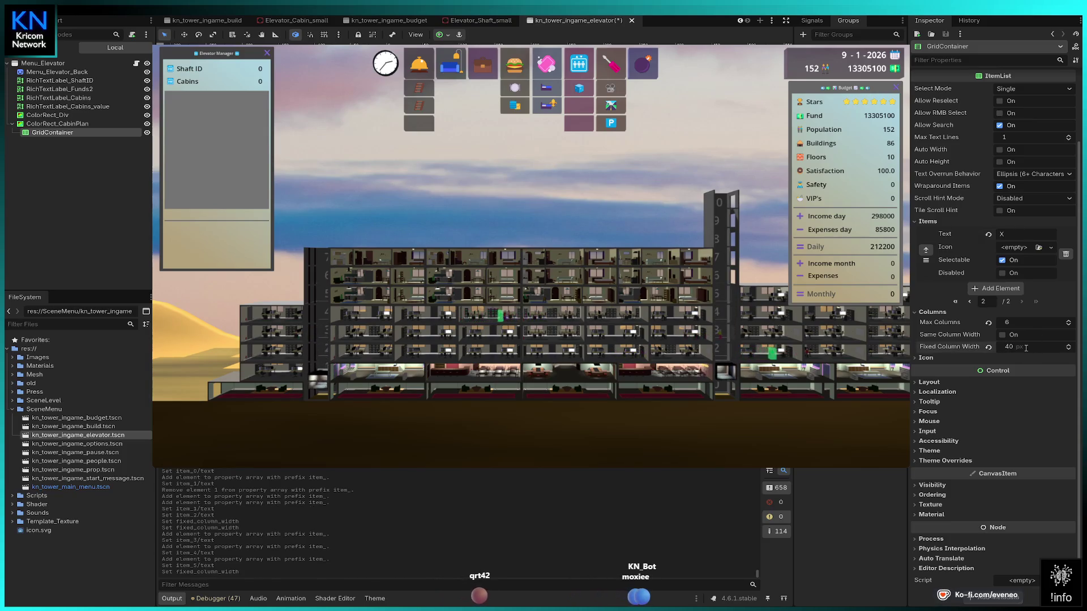
{"action": "left_click_drag", "start_coordinate": [1026, 351], "coordinate": [1018, 350]}
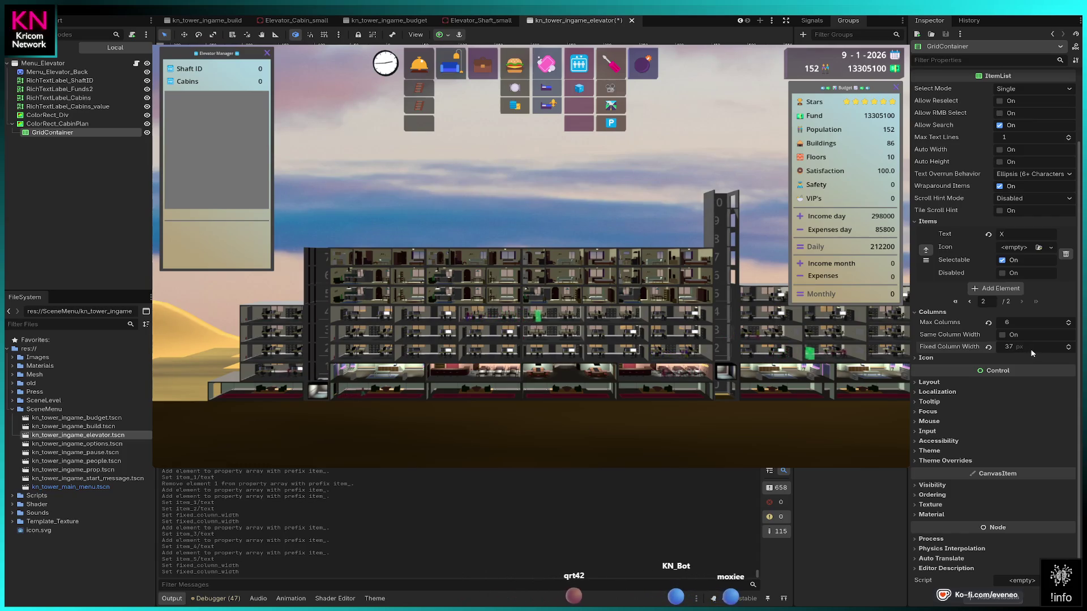
{"action": "type", "text": "35"}
{"action": "key", "text": "Return"}
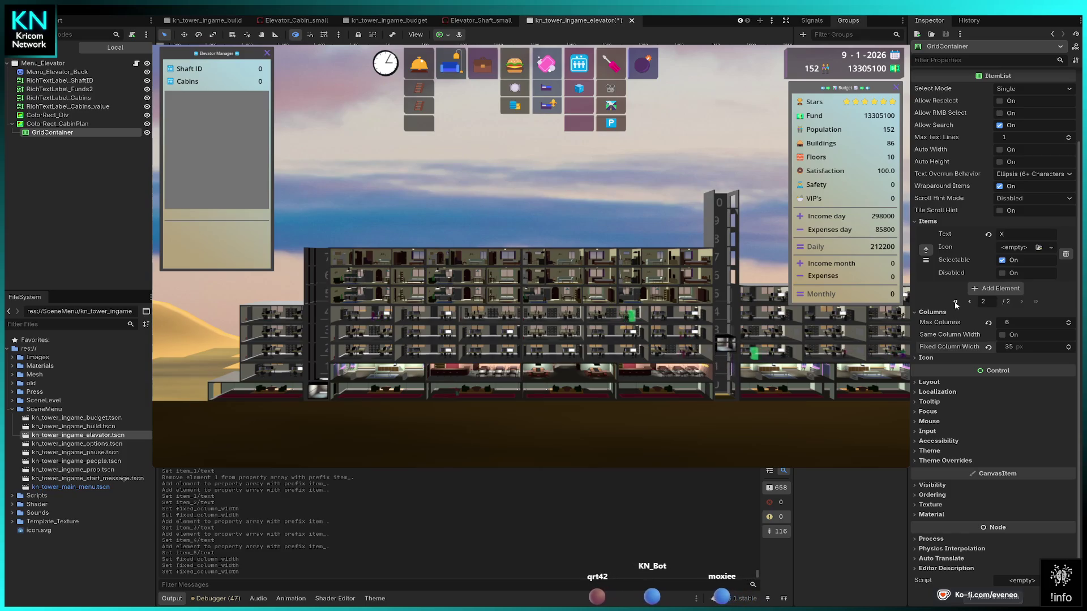
{"action": "left_click", "coordinate": [955, 302]}
Mark item 0 as Disabled, collapse Items, and enable Same Column Width.
{"action": "left_click", "coordinate": [1002, 274]}
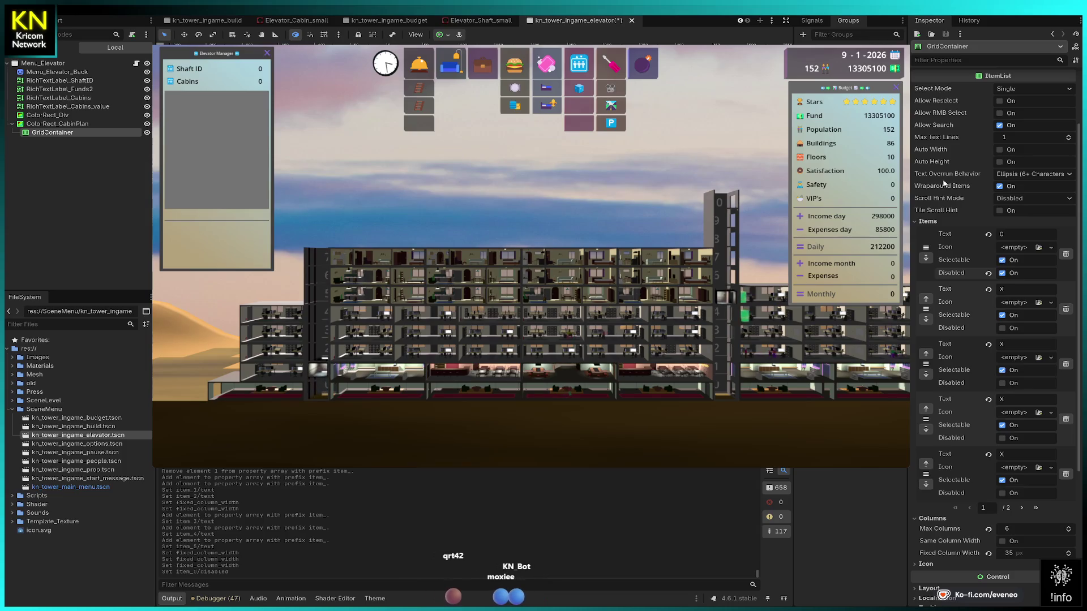
{"action": "left_click", "coordinate": [927, 221]}
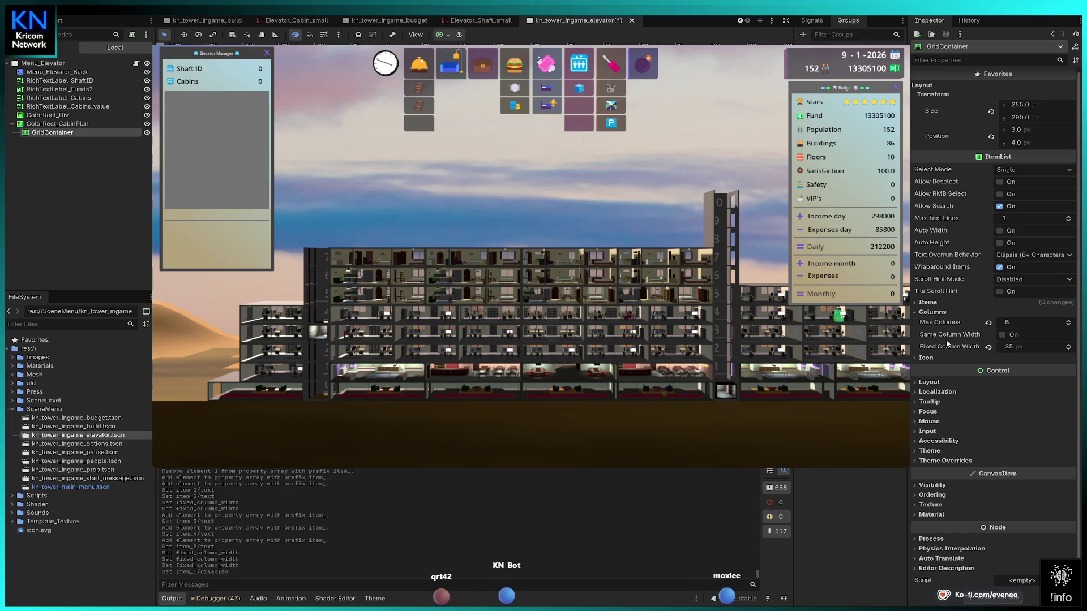
{"action": "left_click", "coordinate": [1002, 335]}
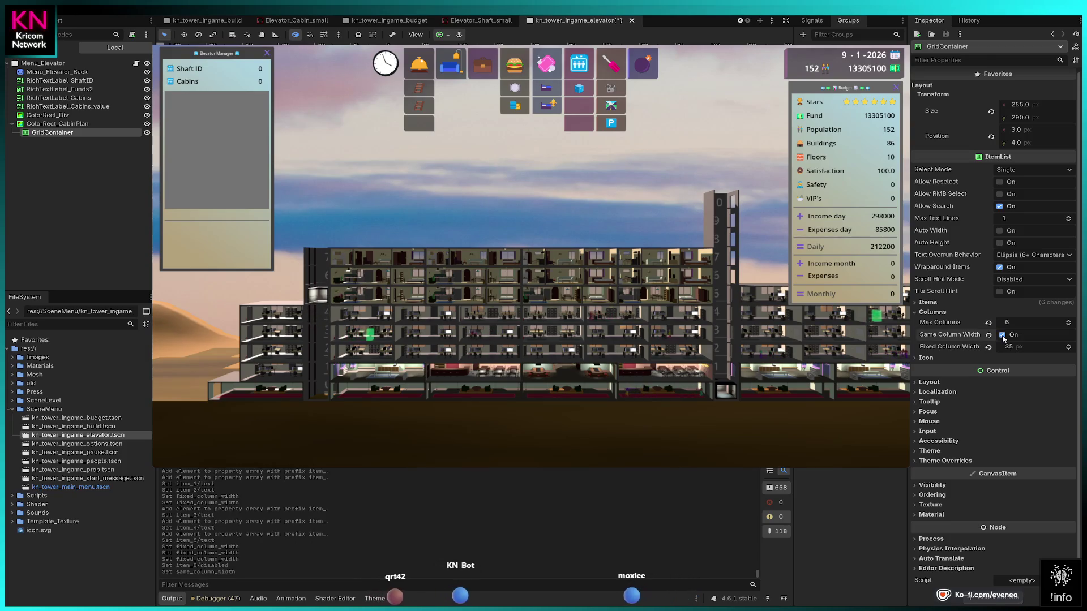
Drag the kn_Tower theme into the list's Theme slot and open it in the Theme editor.
{"action": "left_click", "coordinate": [926, 358]}
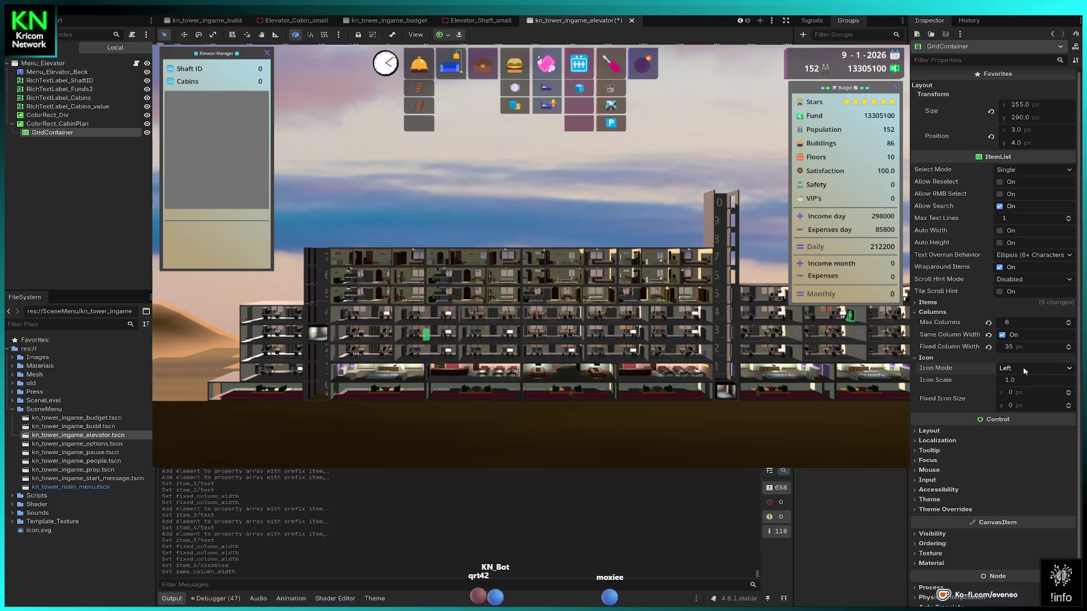
{"action": "left_click", "coordinate": [918, 359]}
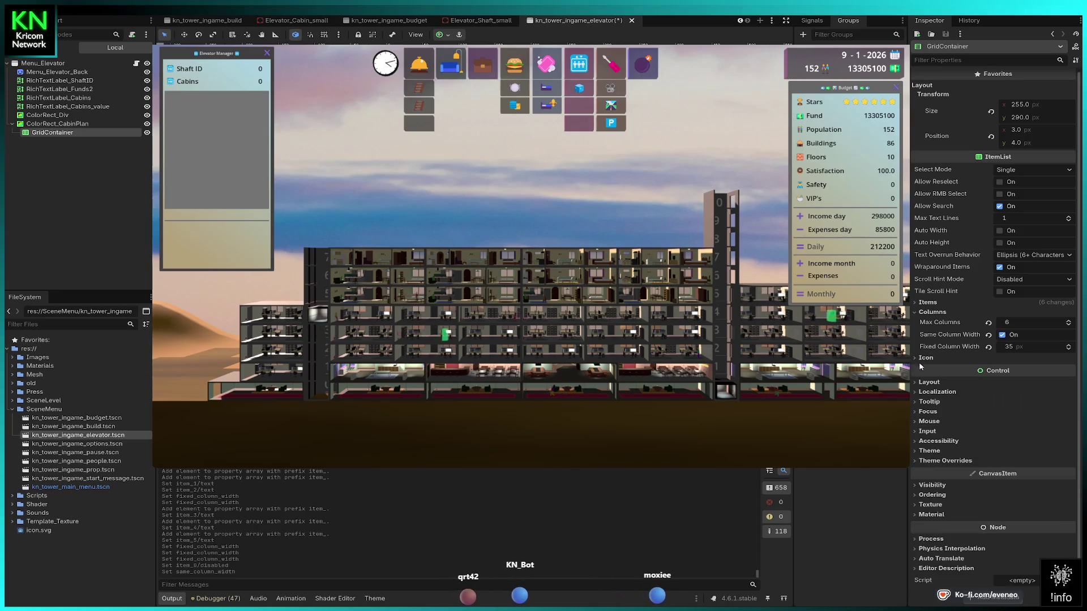
{"action": "left_click", "coordinate": [936, 453]}
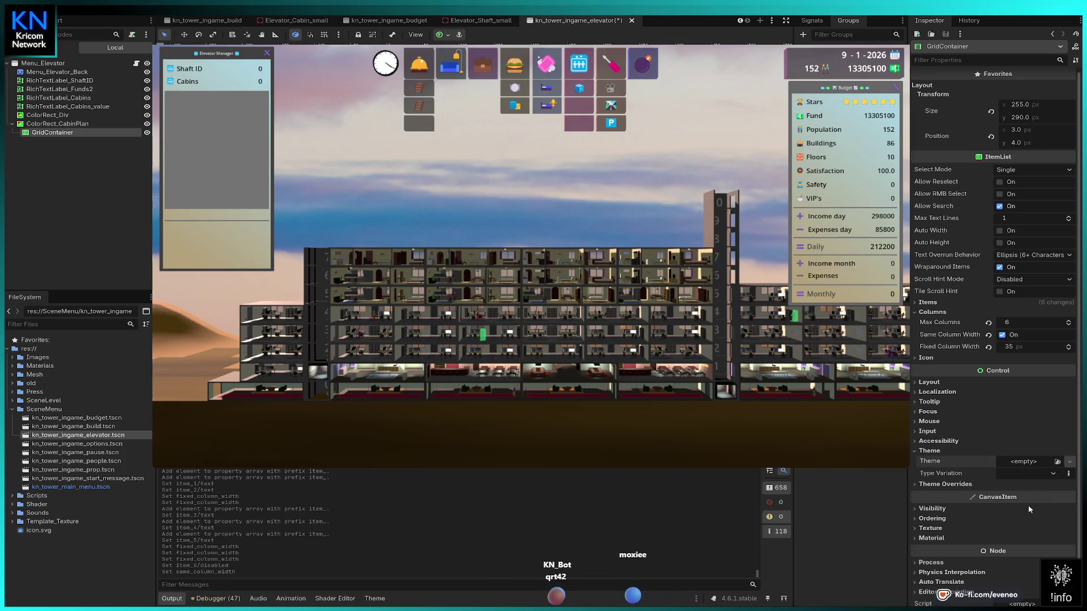
{"action": "left_click_drag", "start_coordinate": [1029, 499], "coordinate": [1026, 461]}
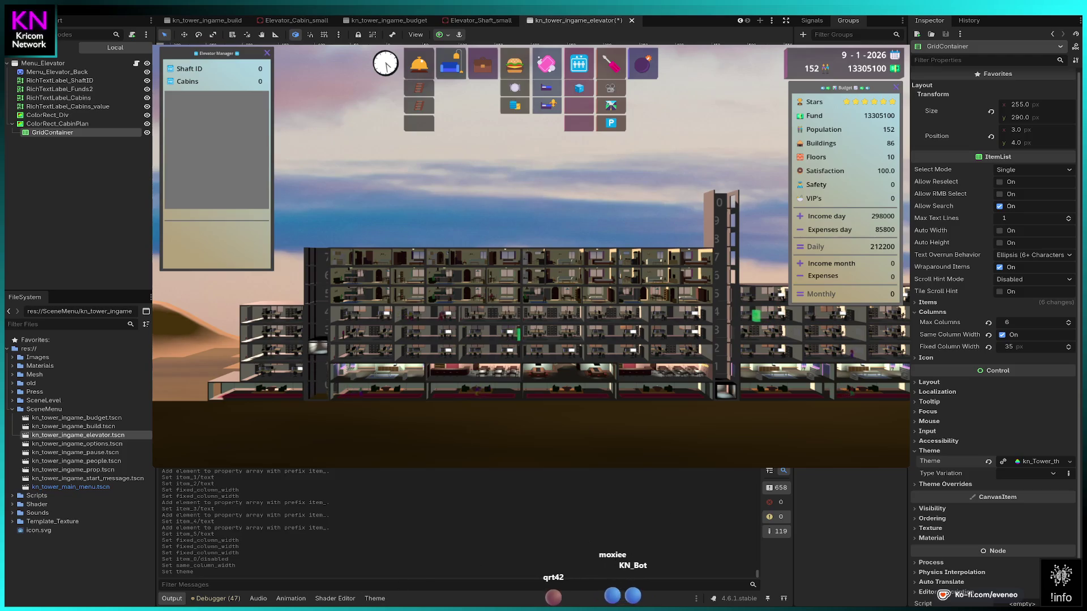
{"action": "left_click", "coordinate": [1037, 461]}
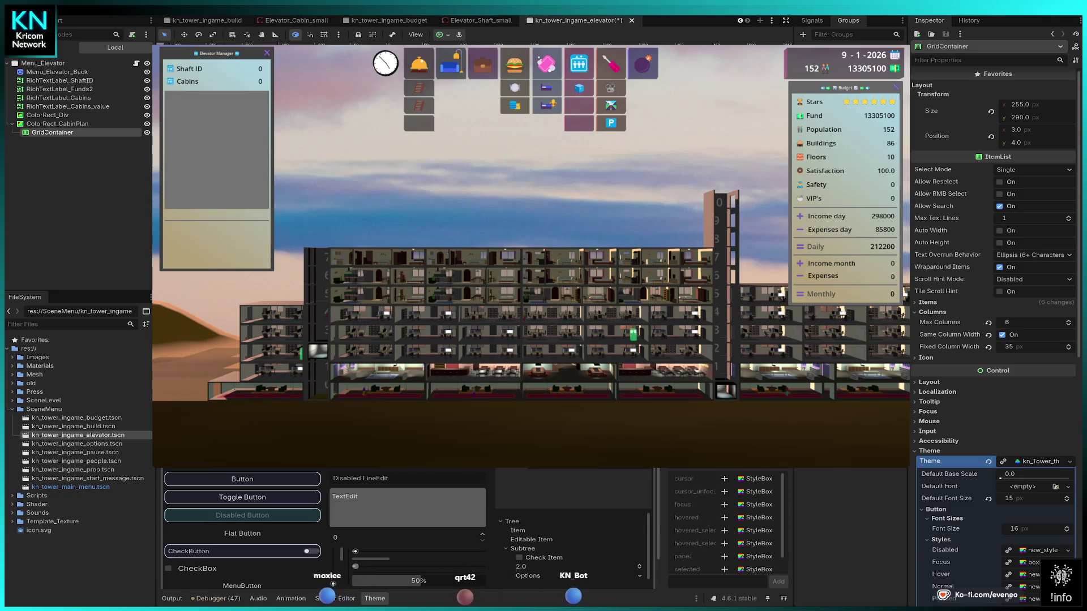
{"action": "mouse_move", "coordinate": [664, 494]}
{"action": "left_mouse_down"}
{"action": "mouse_move", "coordinate": [566, 493]}
{"action": "mouse_move", "coordinate": [589, 494]}
{"action": "left_mouse_up"}
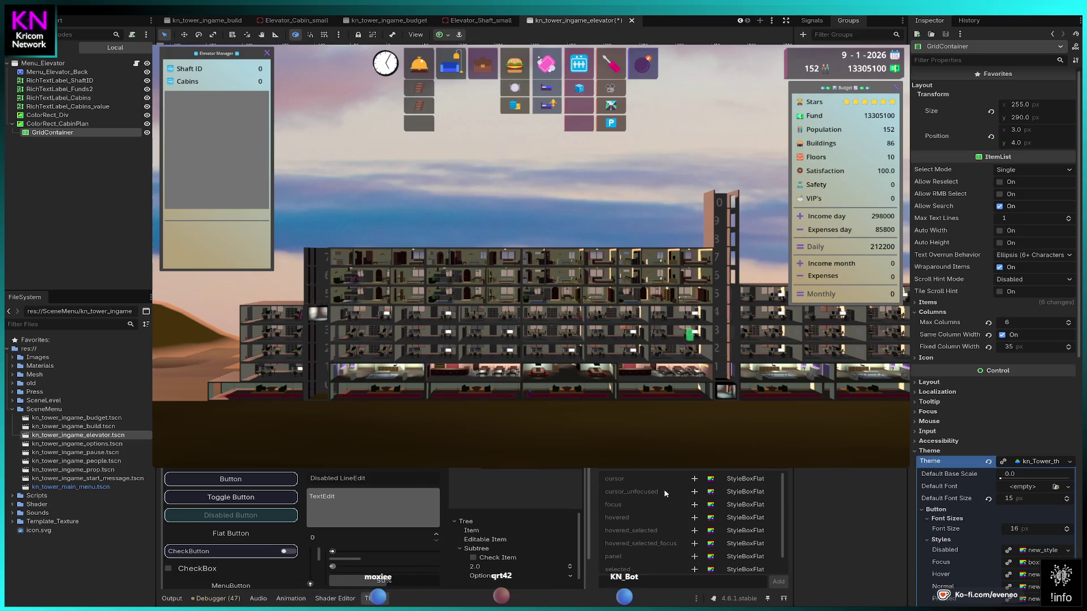
{"action": "scroll", "coordinate": [667, 518], "scroll_direction": "down", "scroll_amount": 1}
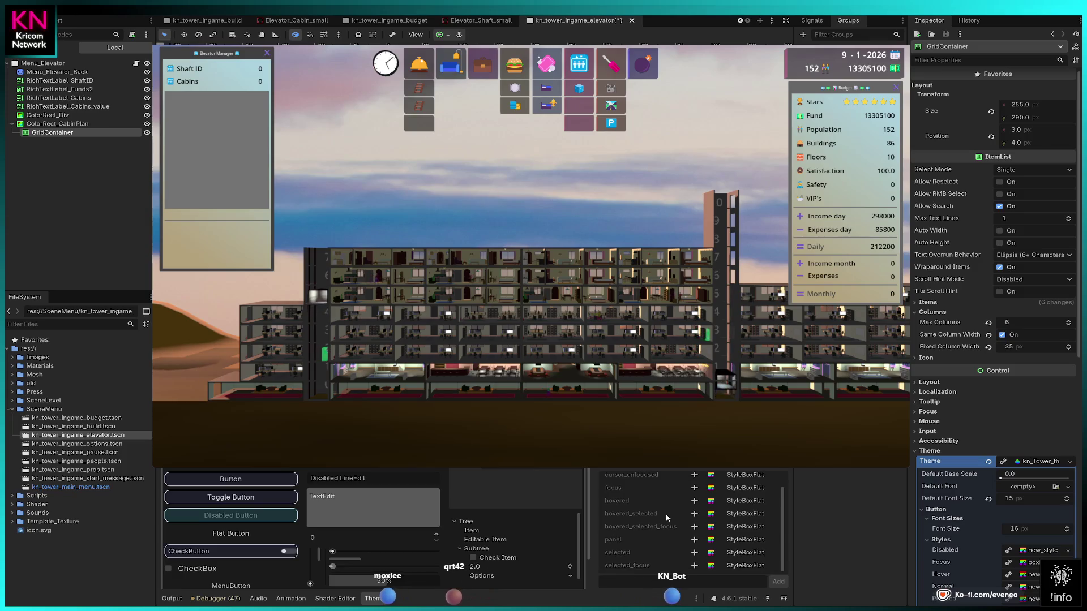
{"action": "scroll", "coordinate": [672, 504], "scroll_direction": "up", "scroll_amount": 1}
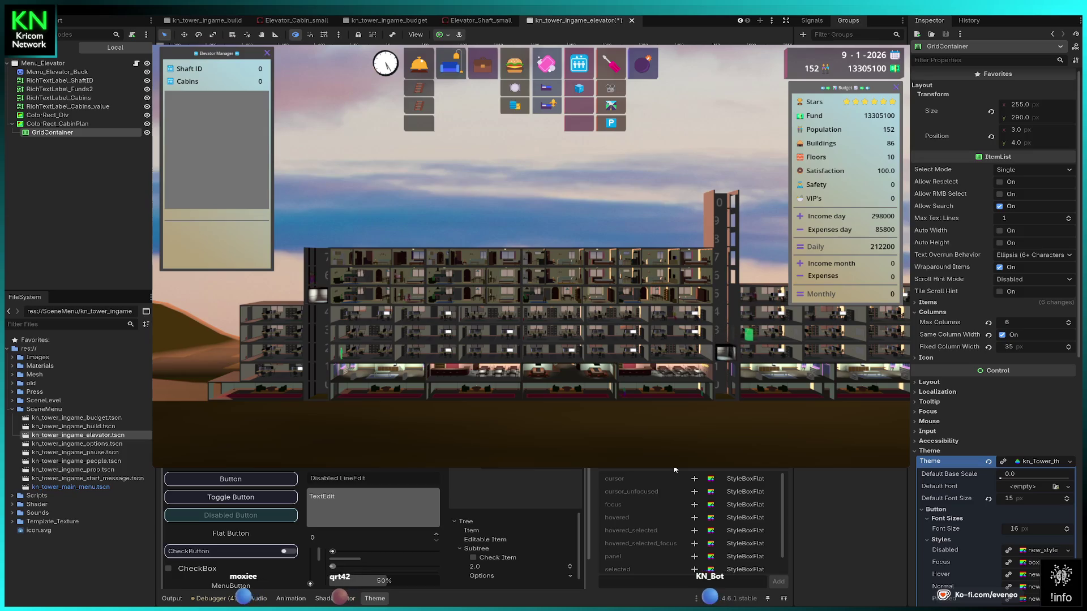
{"action": "left_click", "coordinate": [632, 468]}
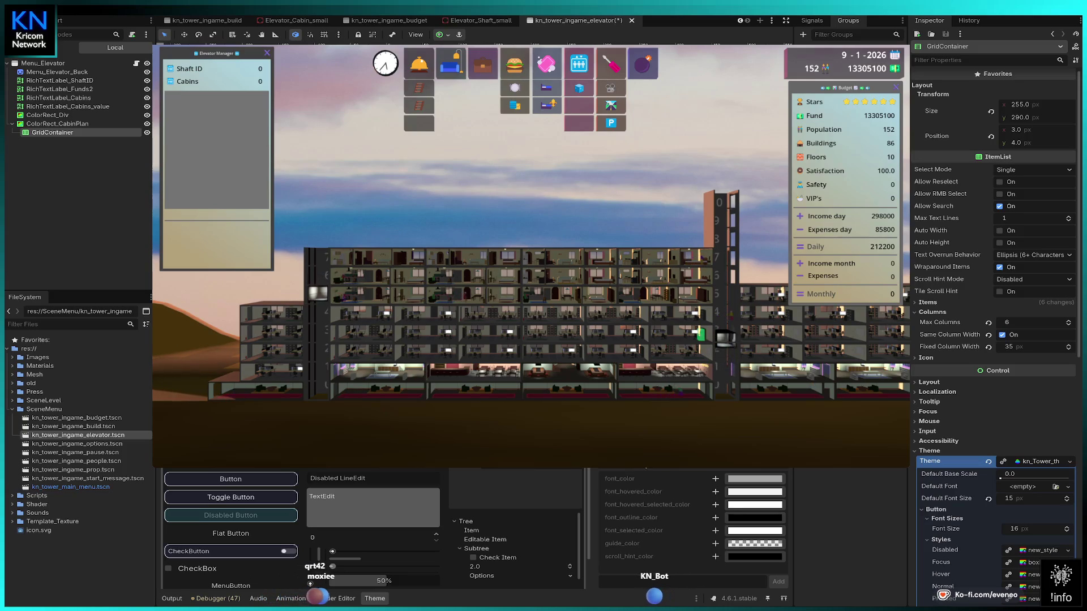
{"action": "left_click", "coordinate": [646, 467]}
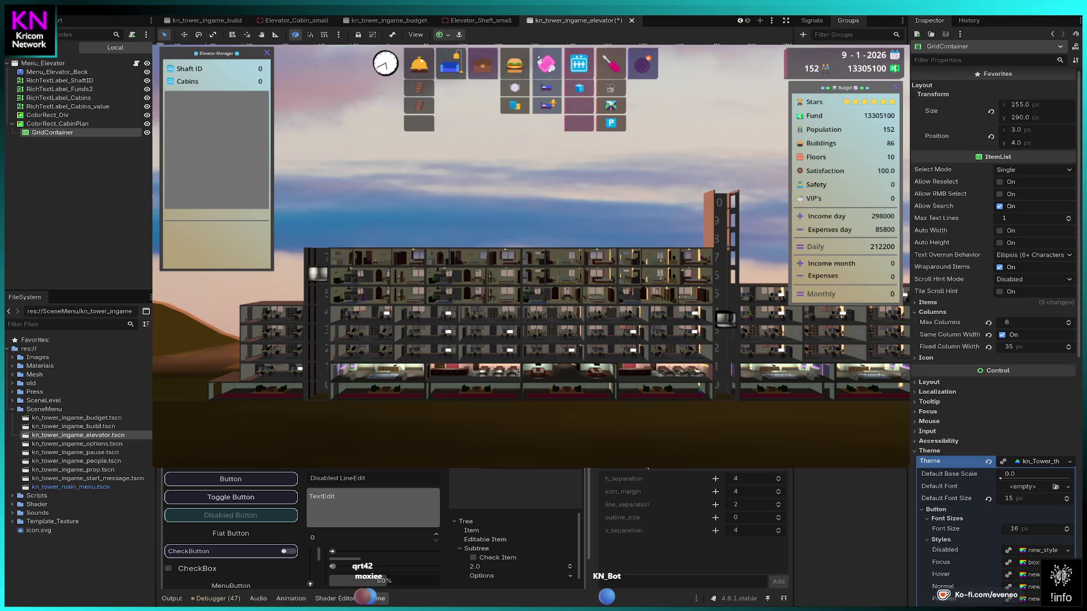
{"action": "left_click", "coordinate": [673, 470]}
{"action": "left_click", "coordinate": [692, 469]}
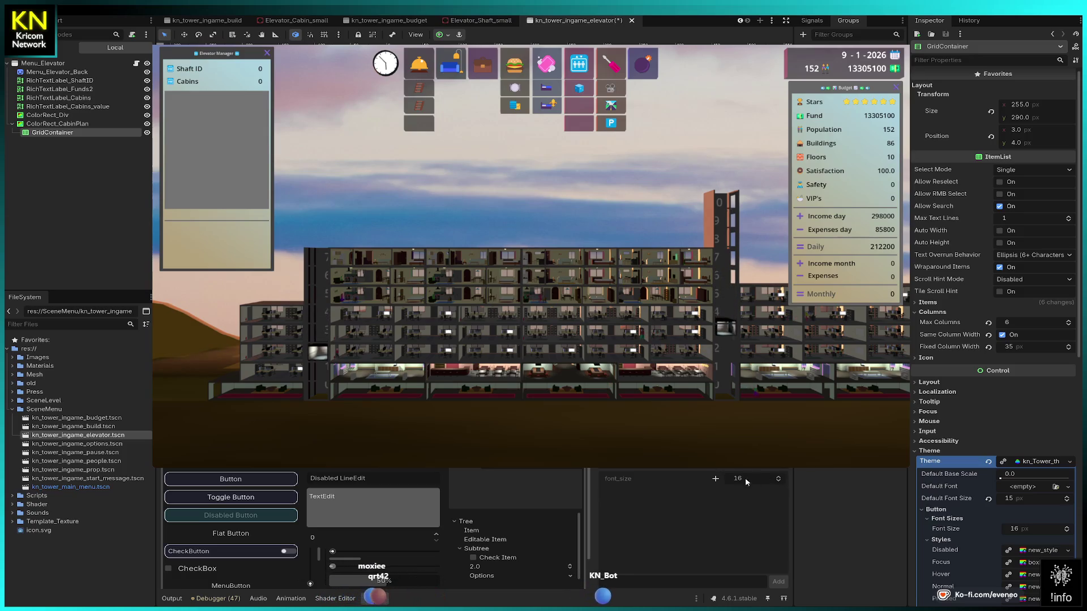
{"action": "left_click", "coordinate": [716, 478]}
{"action": "left_click", "coordinate": [779, 477]}
{"action": "left_click", "coordinate": [779, 477]}
{"action": "left_click", "coordinate": [779, 477]}
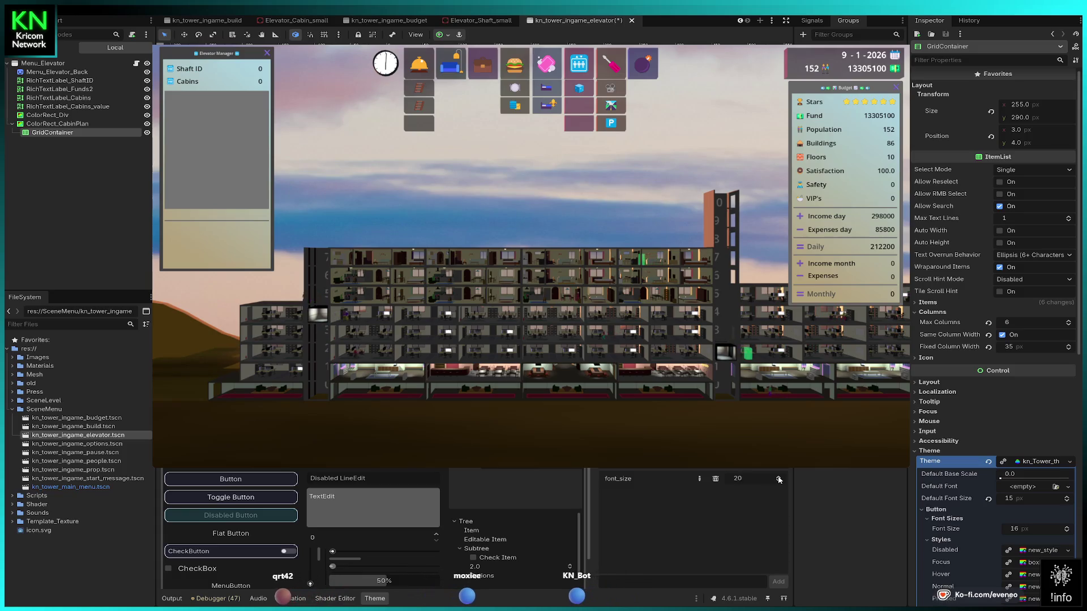
{"action": "scroll", "coordinate": [713, 478], "scroll_direction": "down", "scroll_amount": 5}
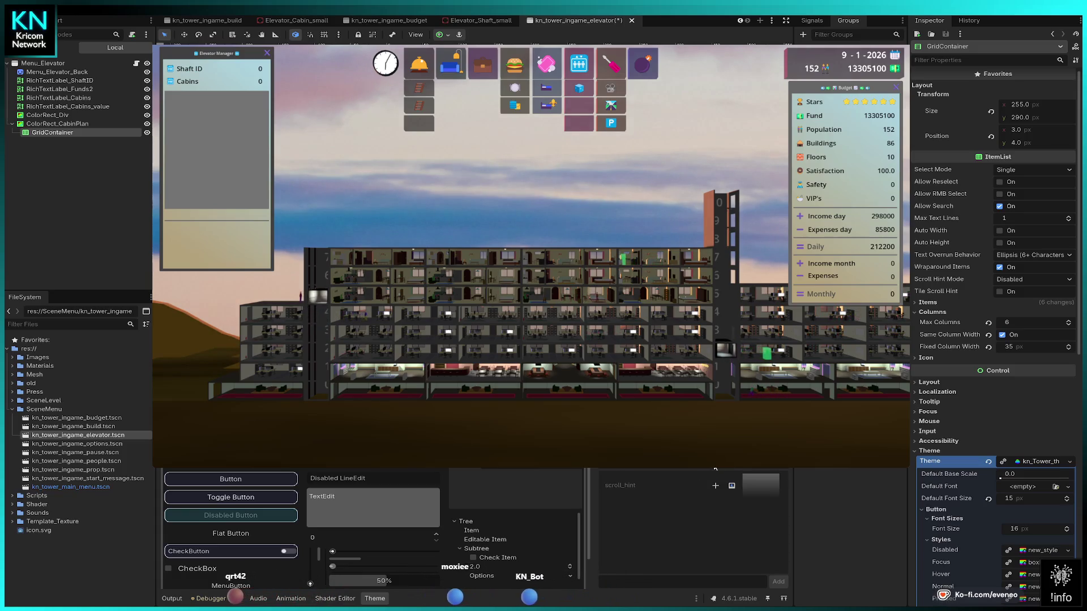
{"action": "scroll", "coordinate": [746, 470], "scroll_direction": "down", "scroll_amount": 5}
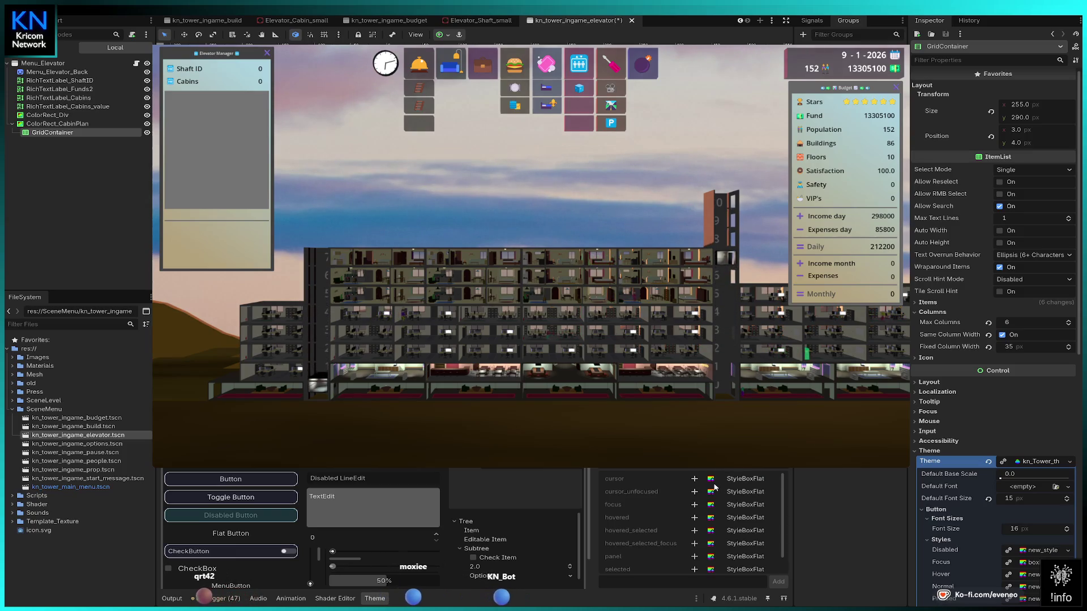
{"action": "left_click", "coordinate": [764, 471]}
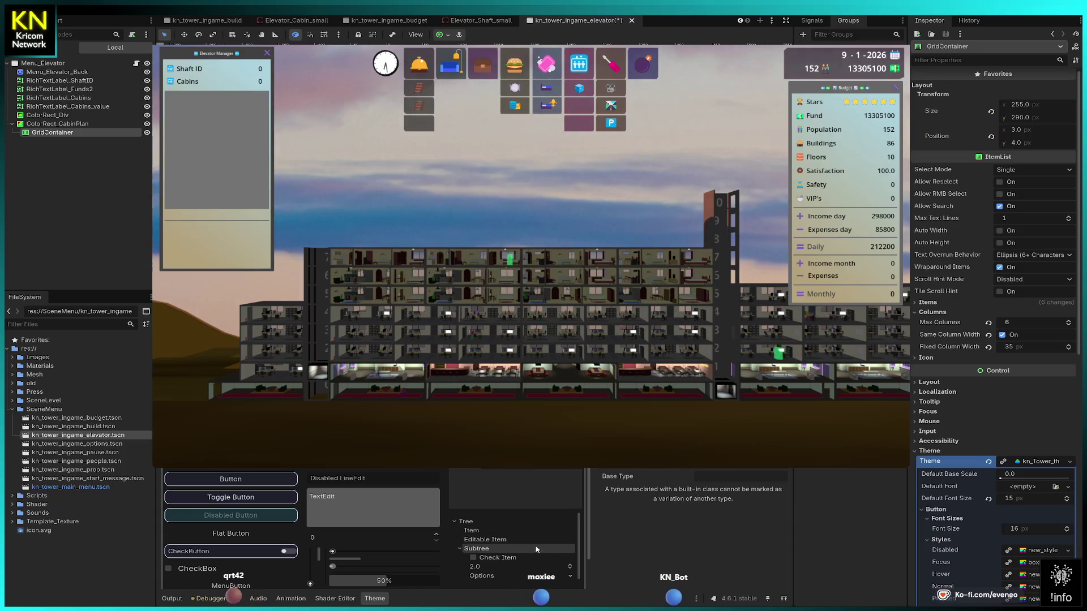
{"action": "scroll", "coordinate": [539, 525], "scroll_direction": "down", "scroll_amount": 2}
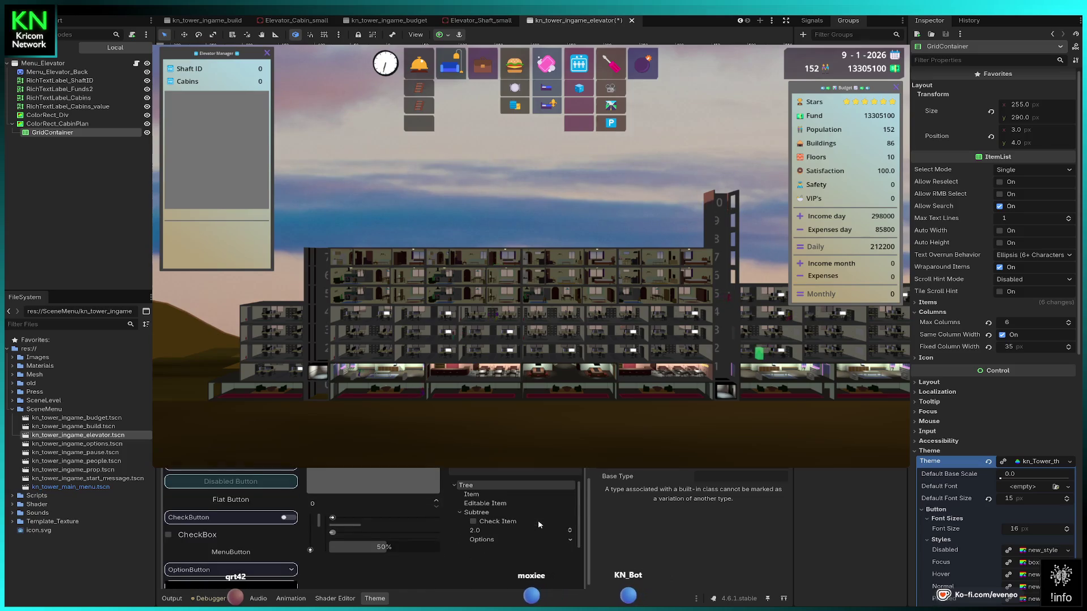
{"action": "scroll", "coordinate": [539, 525], "scroll_direction": "down", "scroll_amount": 1}
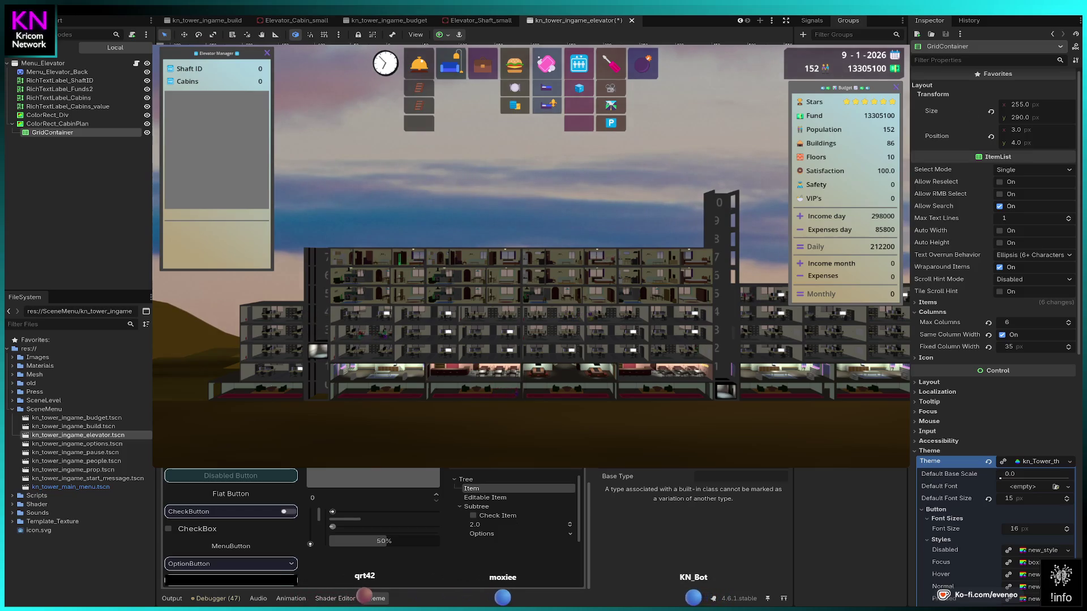
{"action": "key", "text": "Escape"}
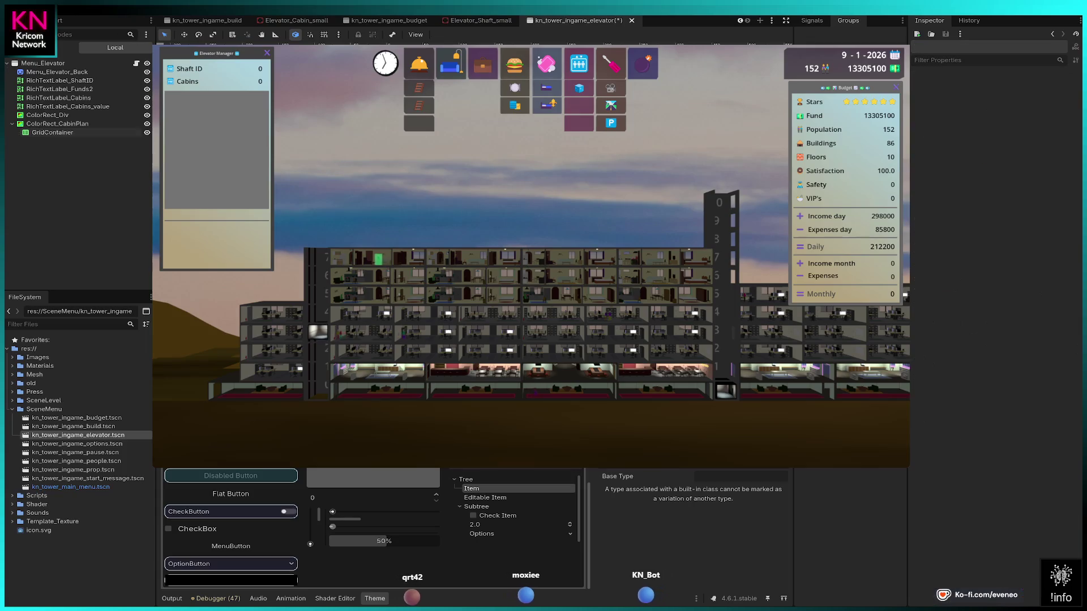
Save the elevator menu scene and toggle Menu_Elevator's visibility off and back on.
{"action": "key", "text": "ctrl+s"}
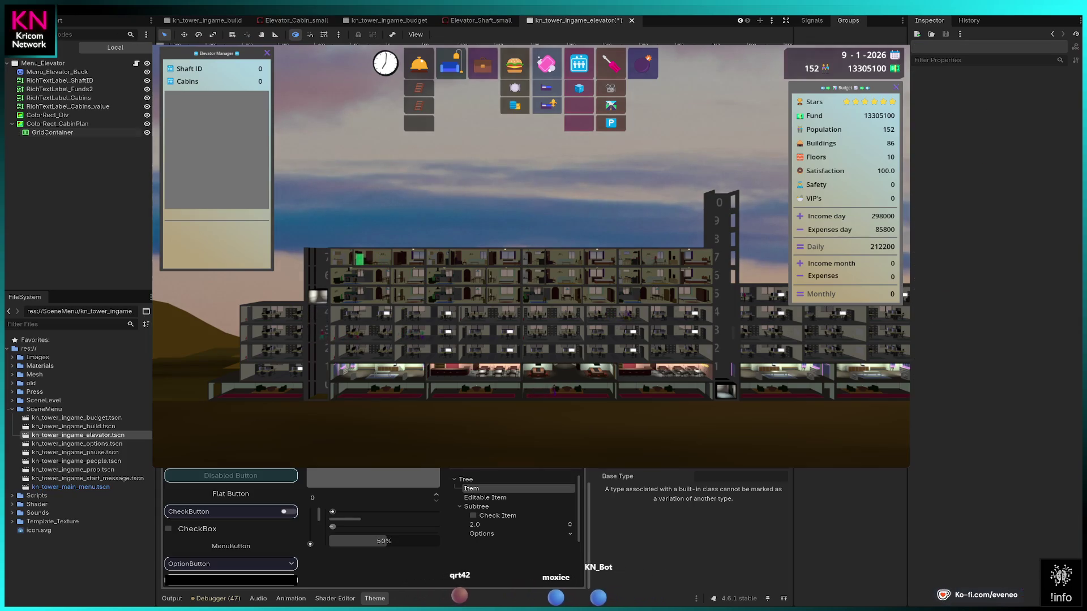
{"action": "left_click", "coordinate": [147, 63]}
{"action": "left_click", "coordinate": [148, 64]}
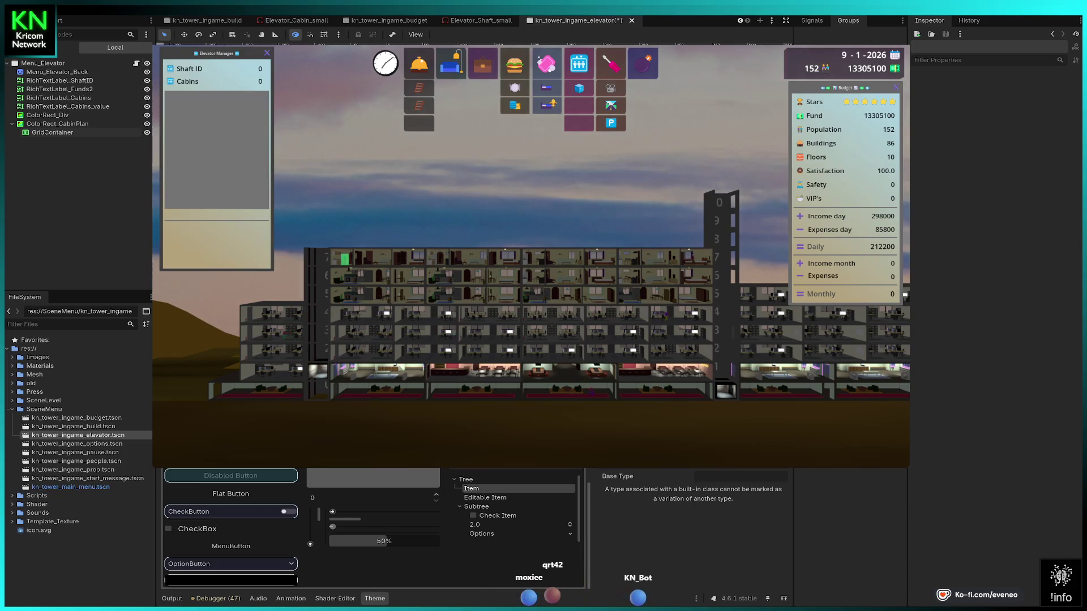
Select the GridContainer node and scroll the Inspector down to its Theme section.
{"action": "left_click", "coordinate": [52, 132]}
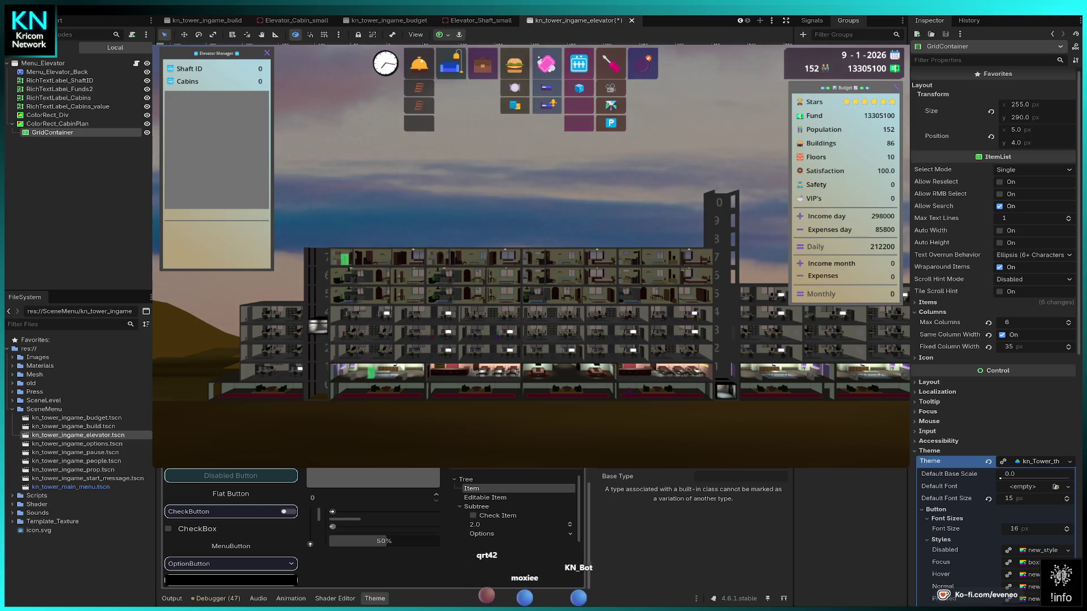
{"action": "key", "text": "Escape"}
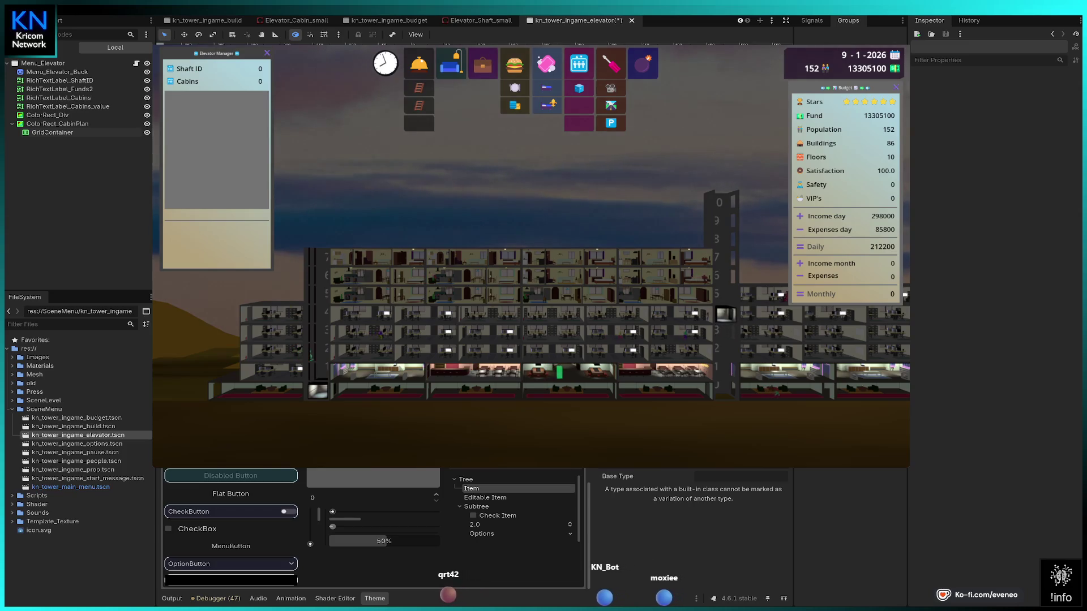
{"action": "left_click", "coordinate": [50, 134]}
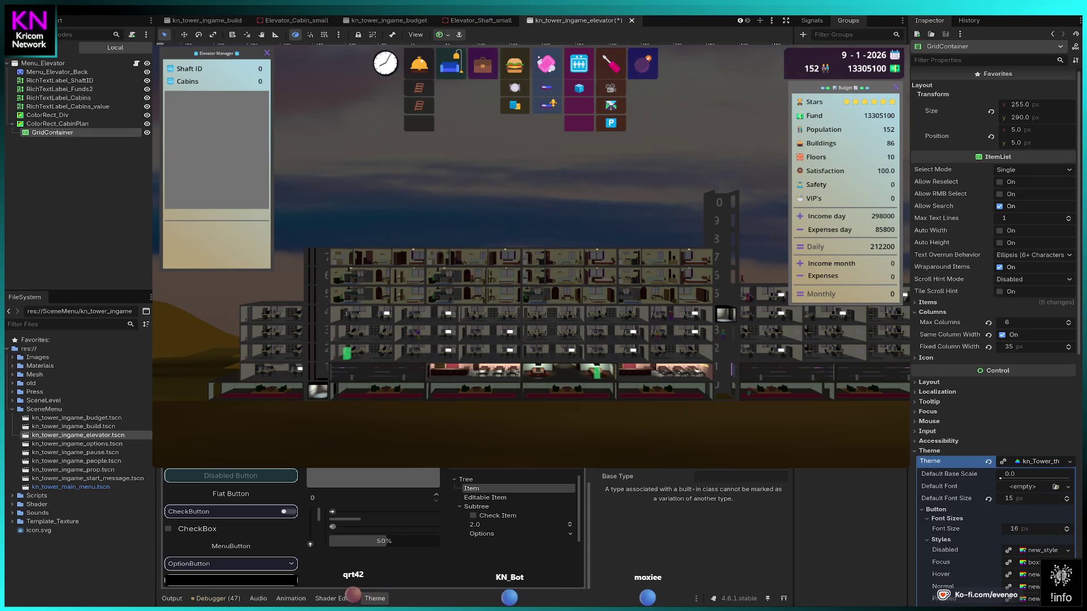
{"action": "scroll", "coordinate": [1004, 394], "scroll_direction": "down", "scroll_amount": 5}
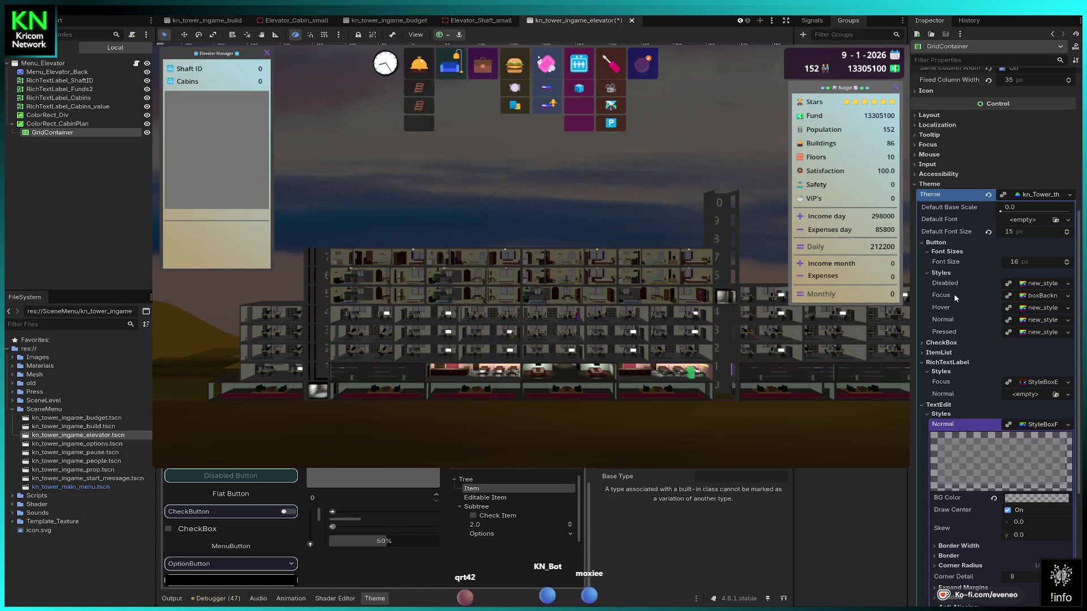
{"action": "left_click", "coordinate": [1039, 284]}
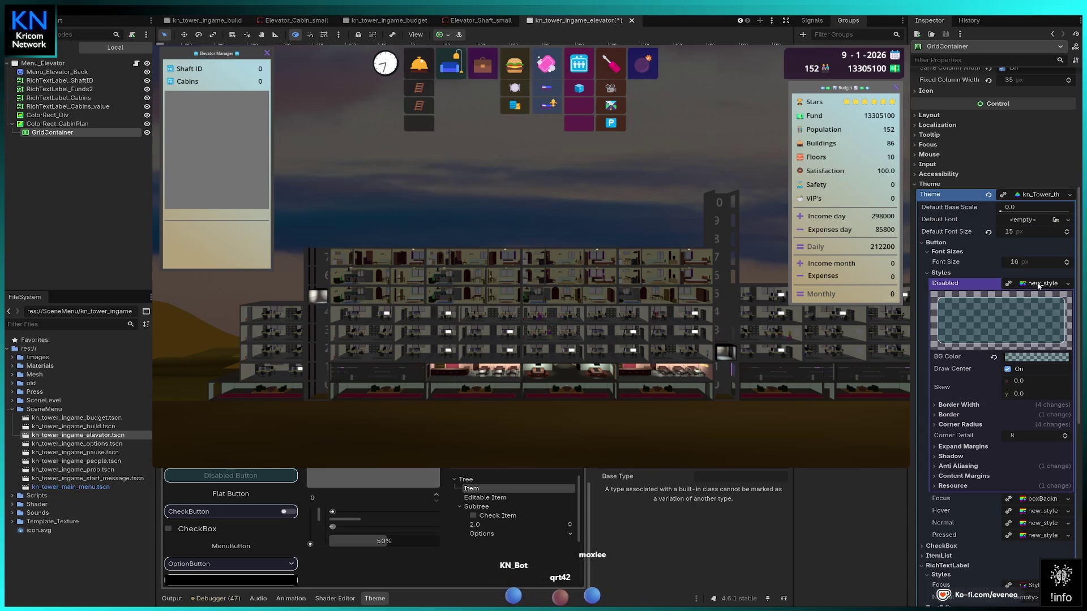
{"action": "left_click", "coordinate": [1039, 285]}
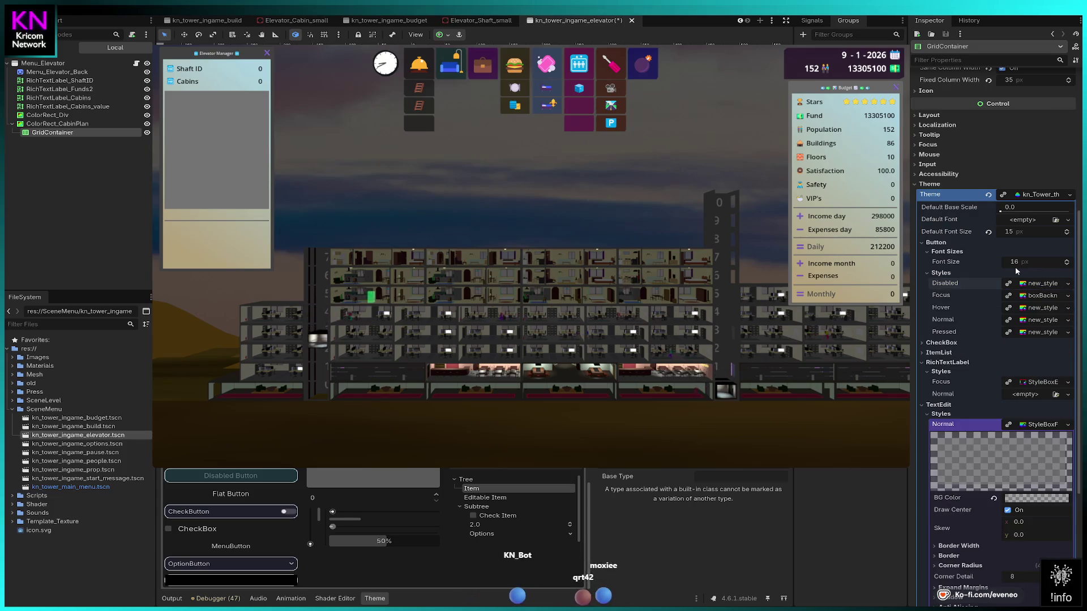
{"action": "scroll", "coordinate": [976, 275], "scroll_direction": "up", "scroll_amount": 3}
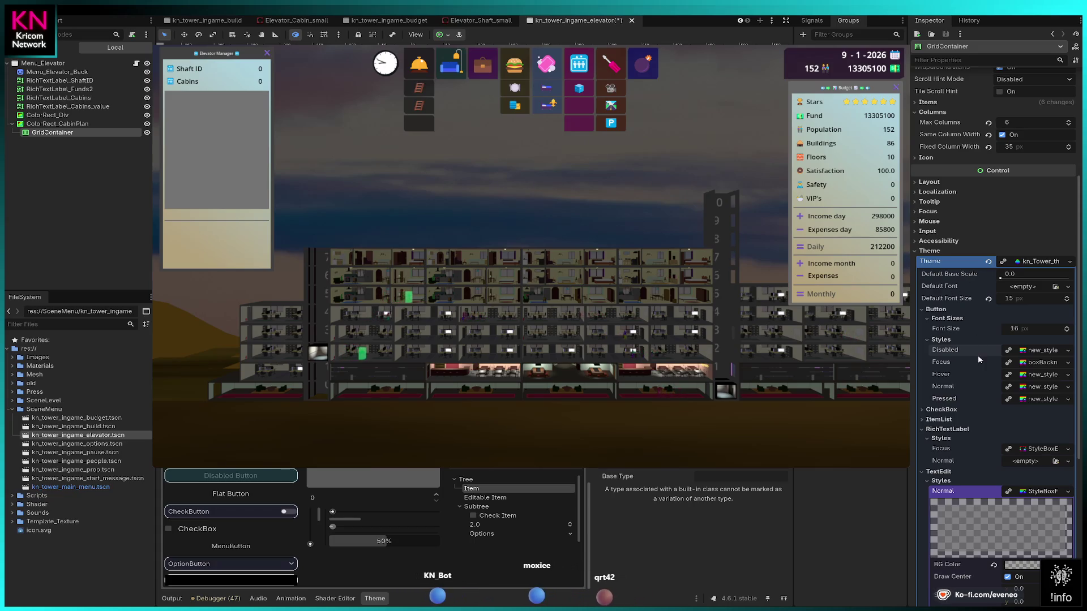
Expand Theme > ItemList > Font Sizes showing 20 px, then show ItemList's Colors in the Theme editor.
{"action": "scroll", "coordinate": [978, 360], "scroll_direction": "down", "scroll_amount": 6}
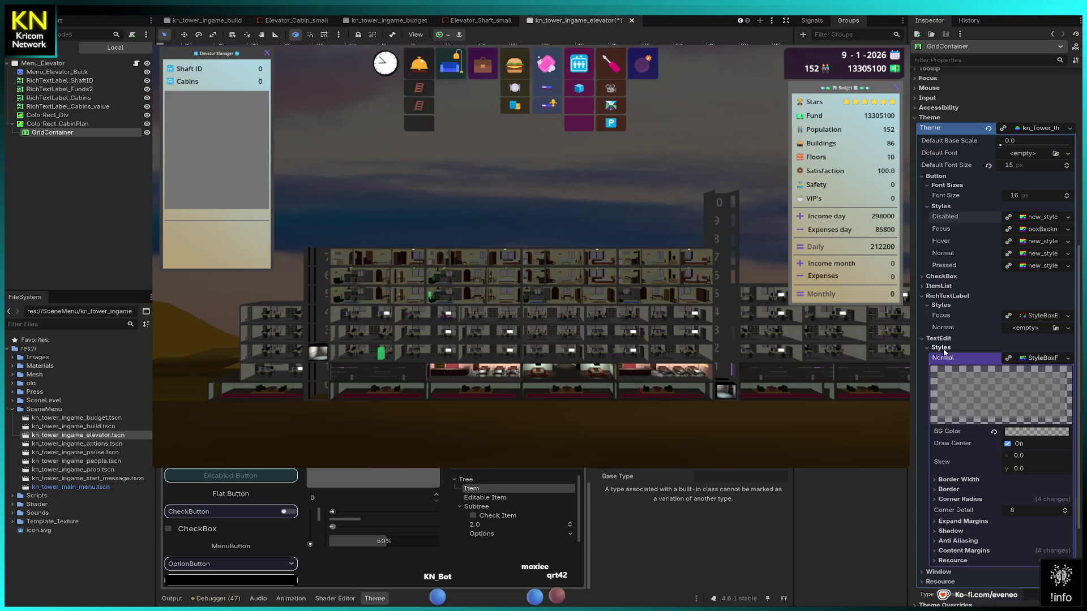
{"action": "left_click", "coordinate": [924, 338]}
{"action": "scroll", "coordinate": [923, 374], "scroll_direction": "up", "scroll_amount": 3}
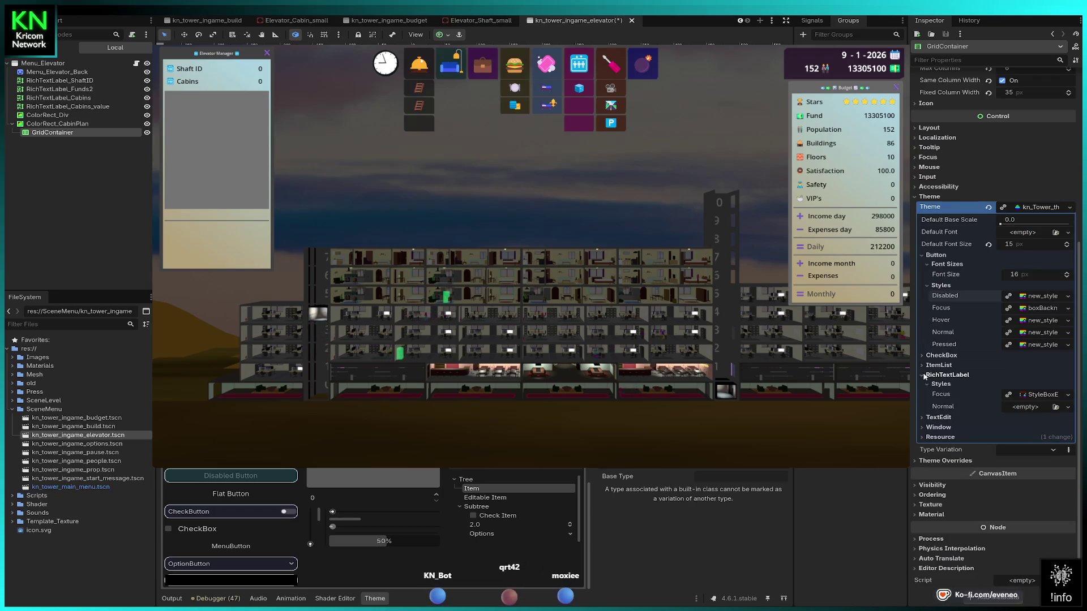
{"action": "left_click", "coordinate": [922, 398]}
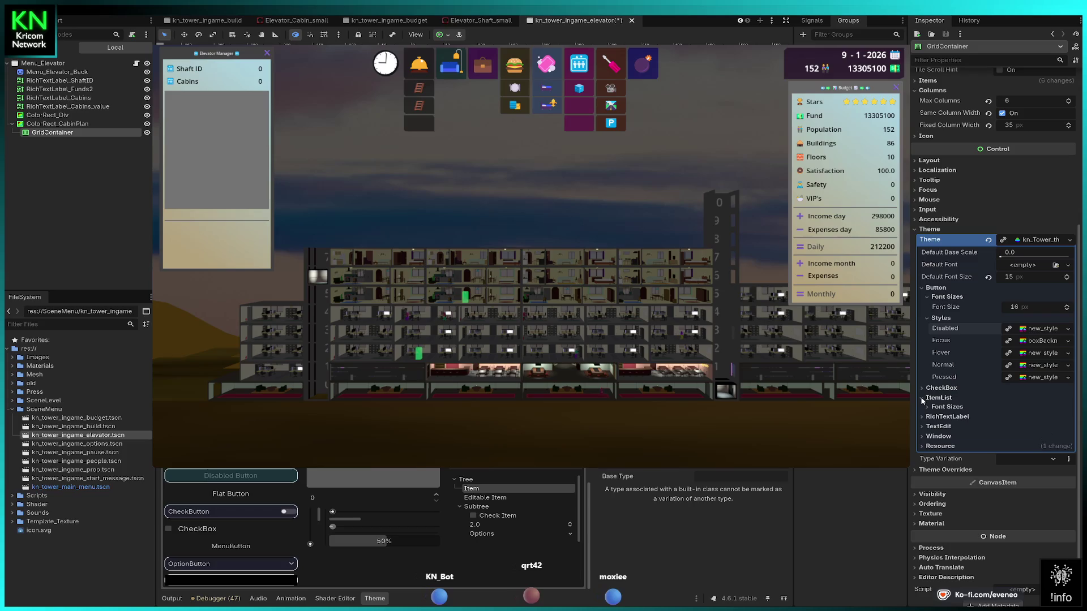
{"action": "left_click", "coordinate": [927, 408]}
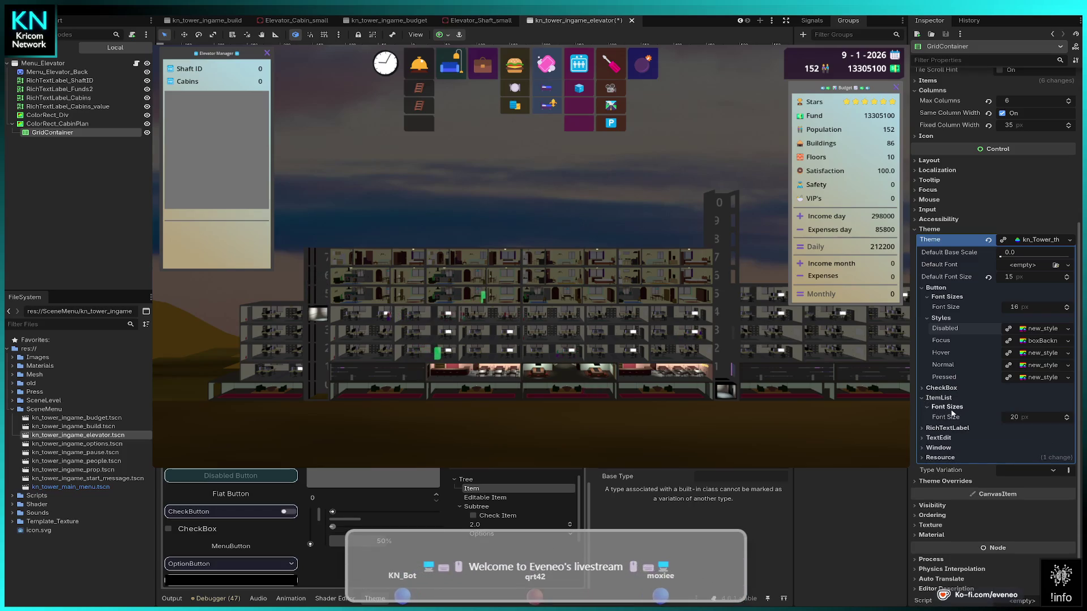
{"action": "left_click", "coordinate": [949, 408]}
{"action": "left_click", "coordinate": [930, 408]}
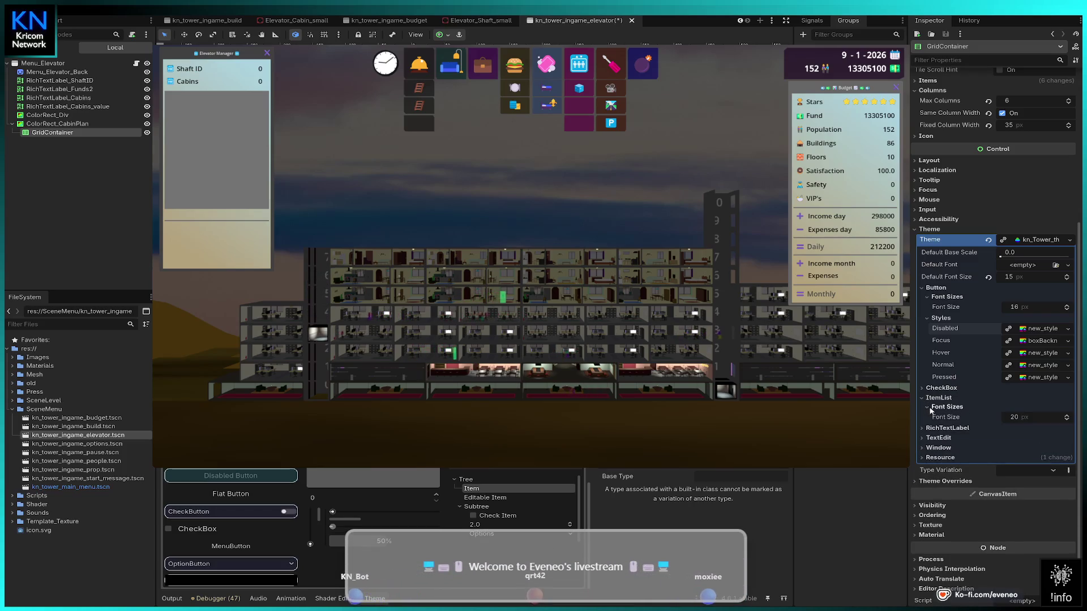
{"action": "left_click", "coordinate": [625, 469]}
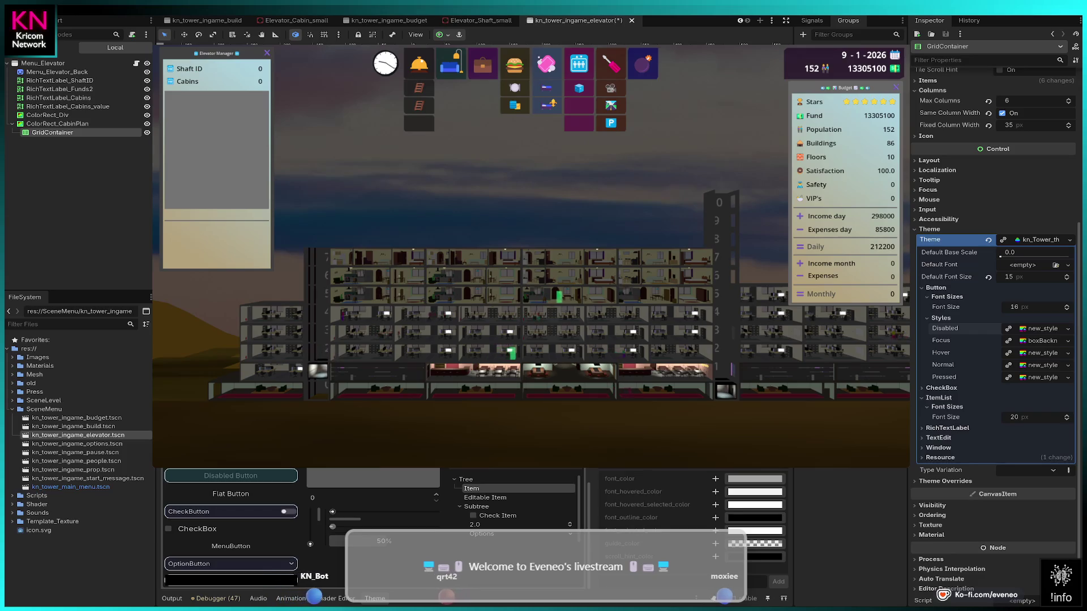
Add a line_separation override on the Constants tab, raise it, then remove it again.
{"action": "left_click", "coordinate": [648, 468]}
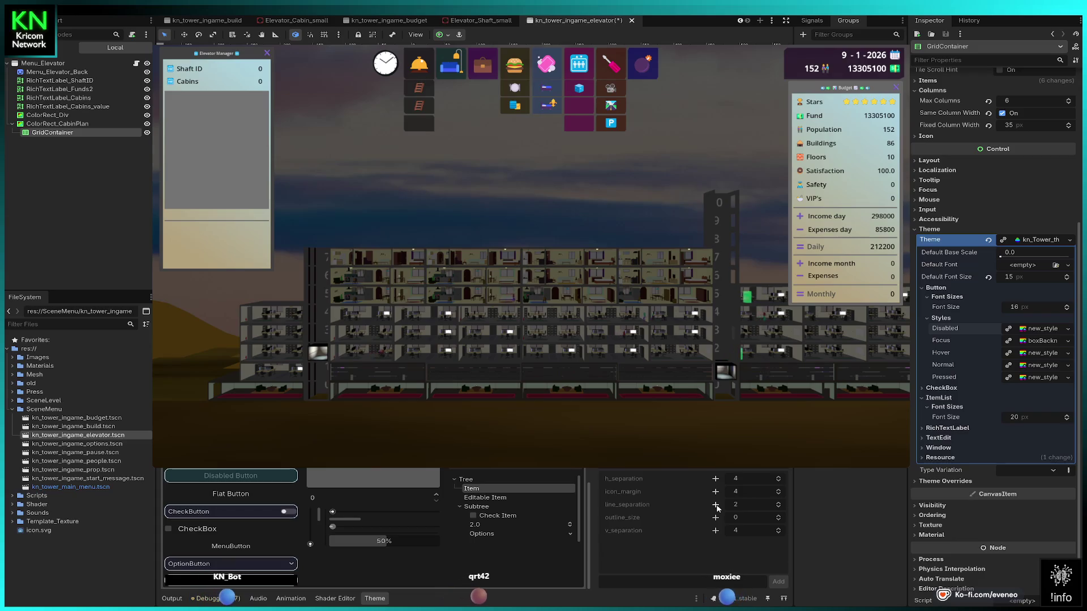
{"action": "left_click", "coordinate": [716, 506]}
{"action": "left_click", "coordinate": [716, 505]}
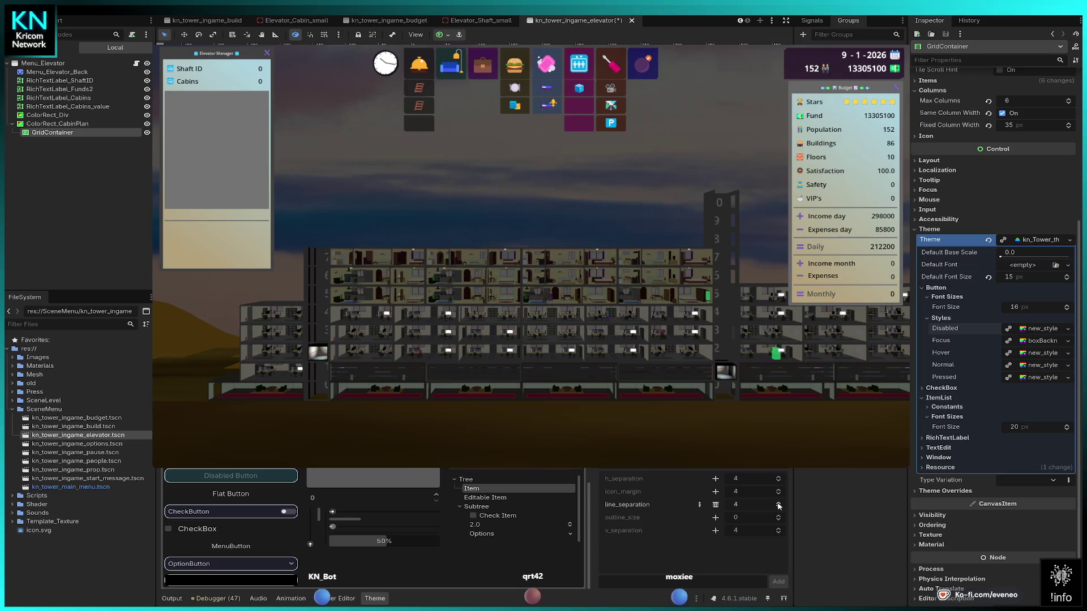
{"action": "left_click_drag", "start_coordinate": [741, 507], "coordinate": [717, 505]}
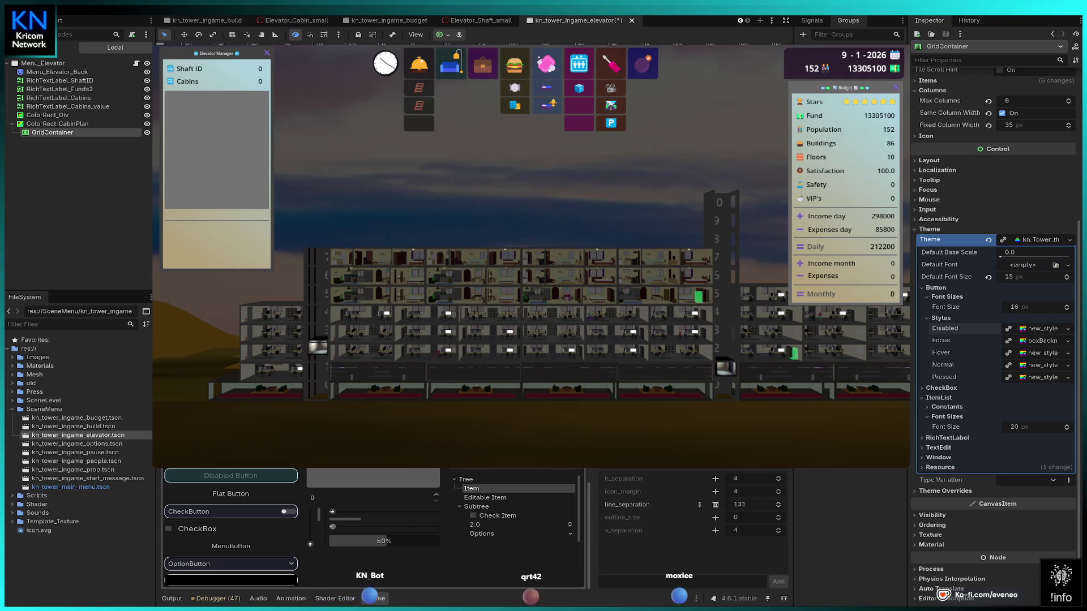
{"action": "left_click", "coordinate": [716, 505]}
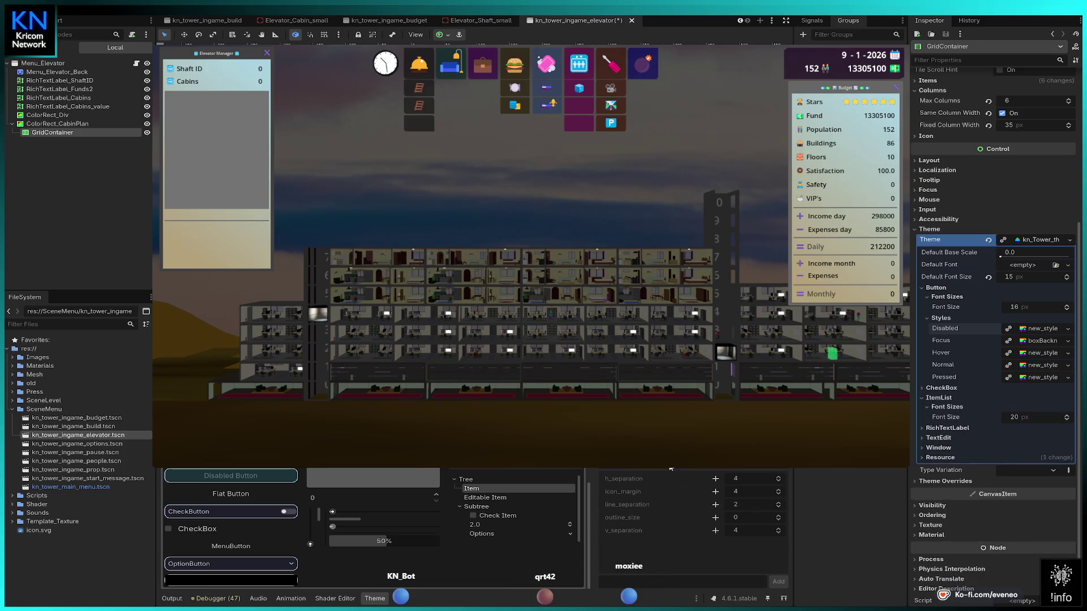
Add an ItemList selected style as a new StyleBoxFlat and expand its properties.
{"action": "scroll", "coordinate": [646, 484], "scroll_direction": "down", "scroll_amount": 2}
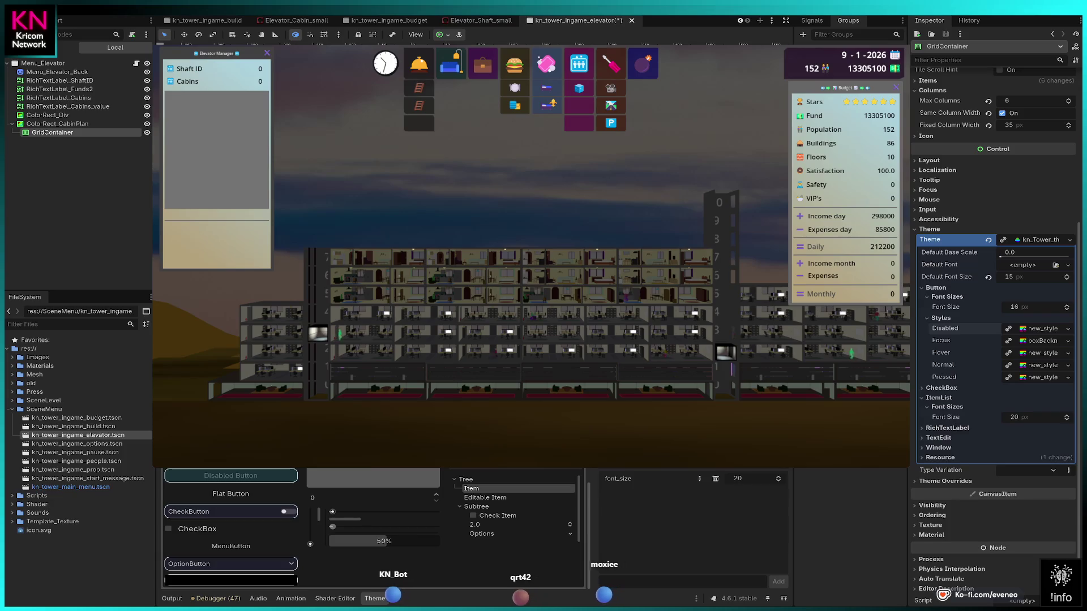
{"action": "scroll", "coordinate": [729, 479], "scroll_direction": "down", "scroll_amount": 2}
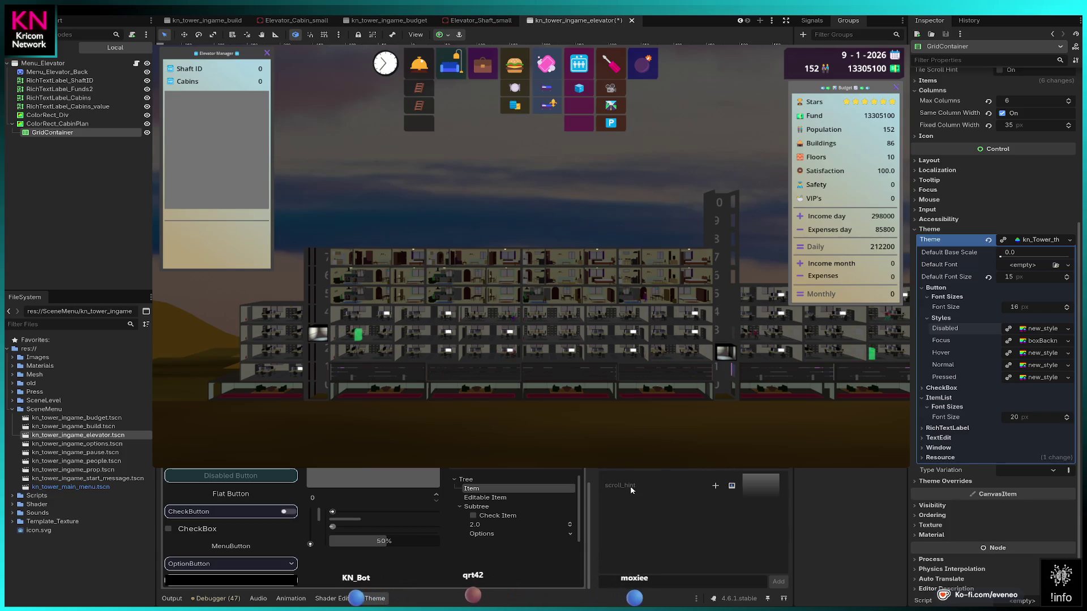
{"action": "scroll", "coordinate": [727, 480], "scroll_direction": "down", "scroll_amount": 3}
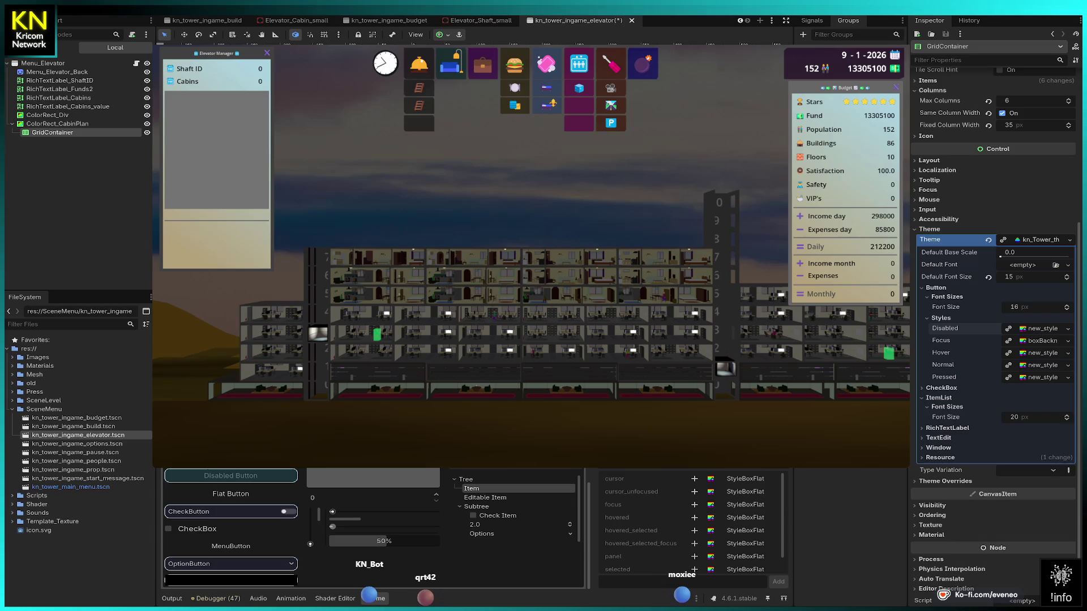
{"action": "scroll", "coordinate": [651, 513], "scroll_direction": "down", "scroll_amount": 1}
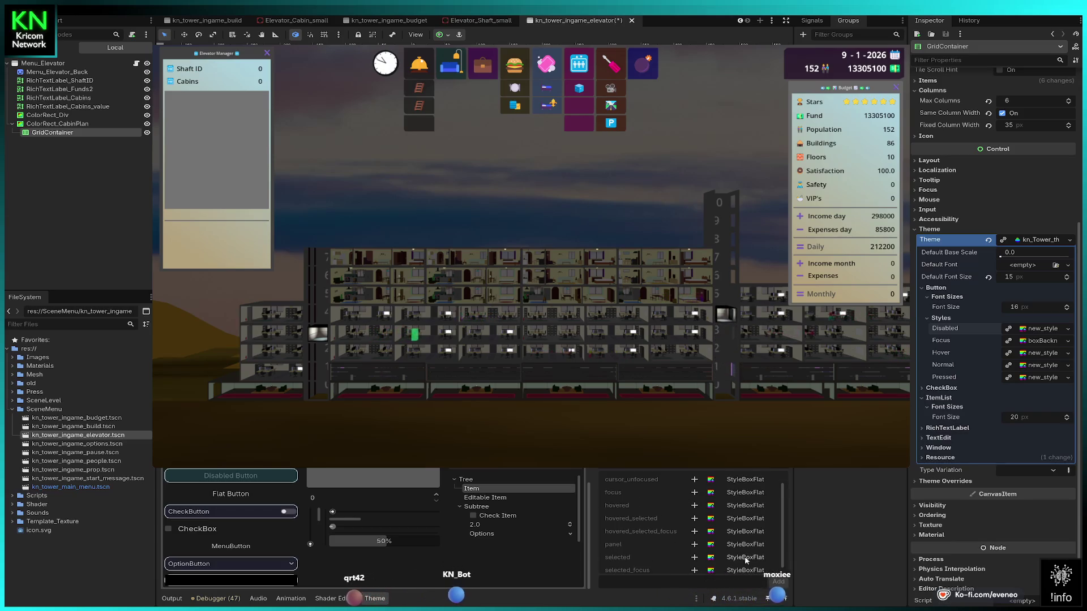
{"action": "left_click", "coordinate": [695, 557]}
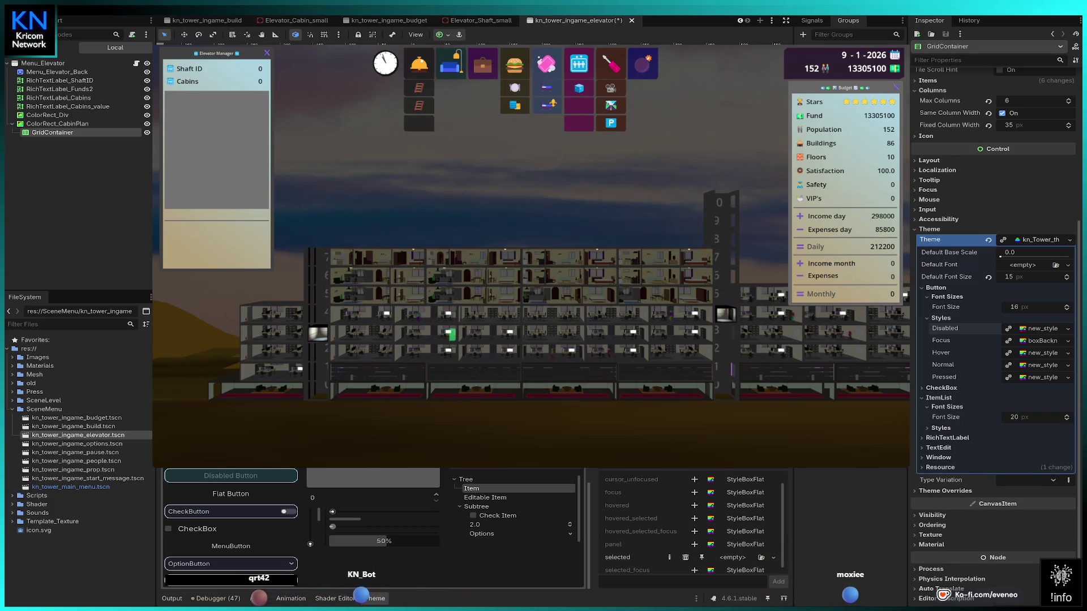
{"action": "left_click", "coordinate": [932, 429]}
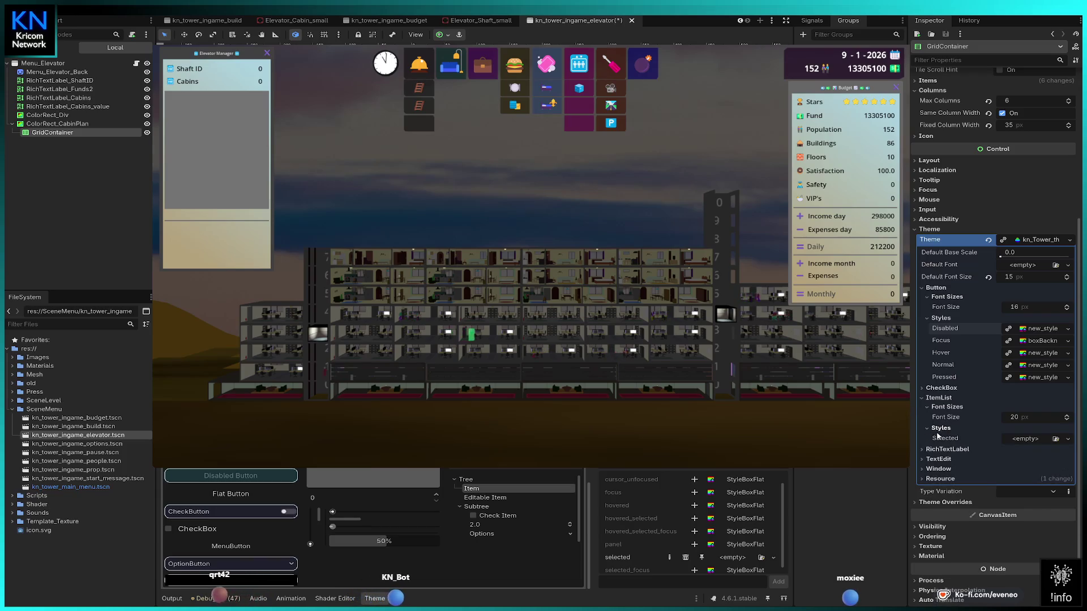
{"action": "left_click", "coordinate": [1016, 440]}
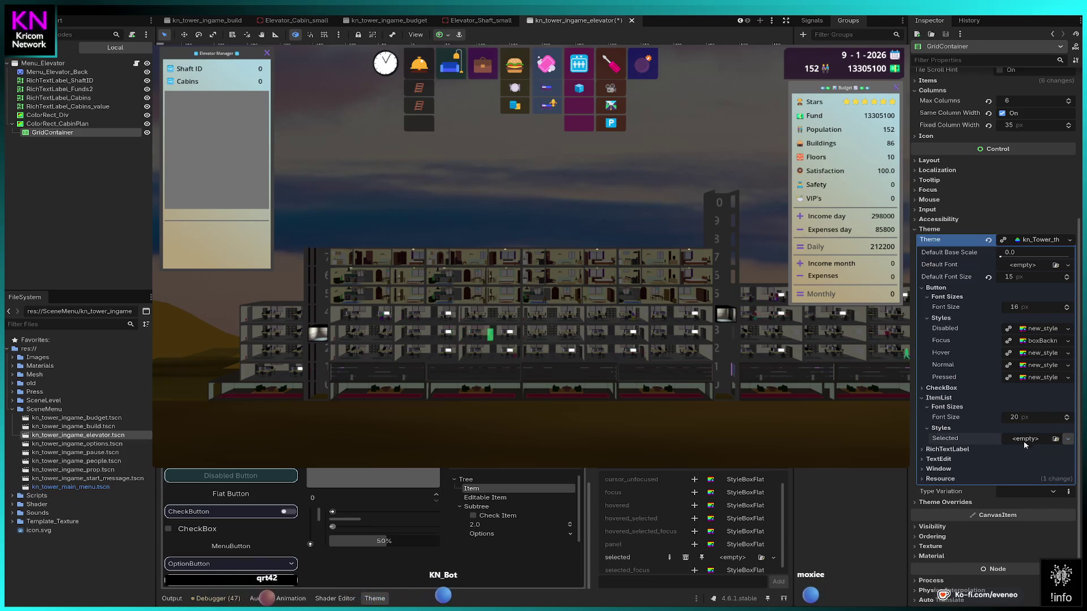
{"action": "left_click", "coordinate": [1029, 463]}
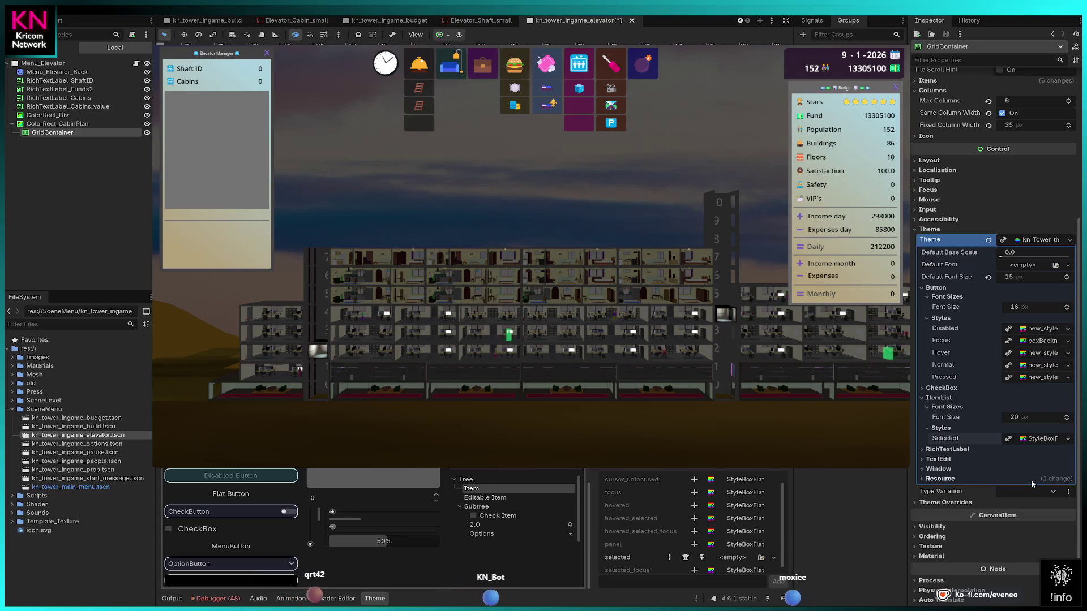
{"action": "left_click", "coordinate": [1035, 440]}
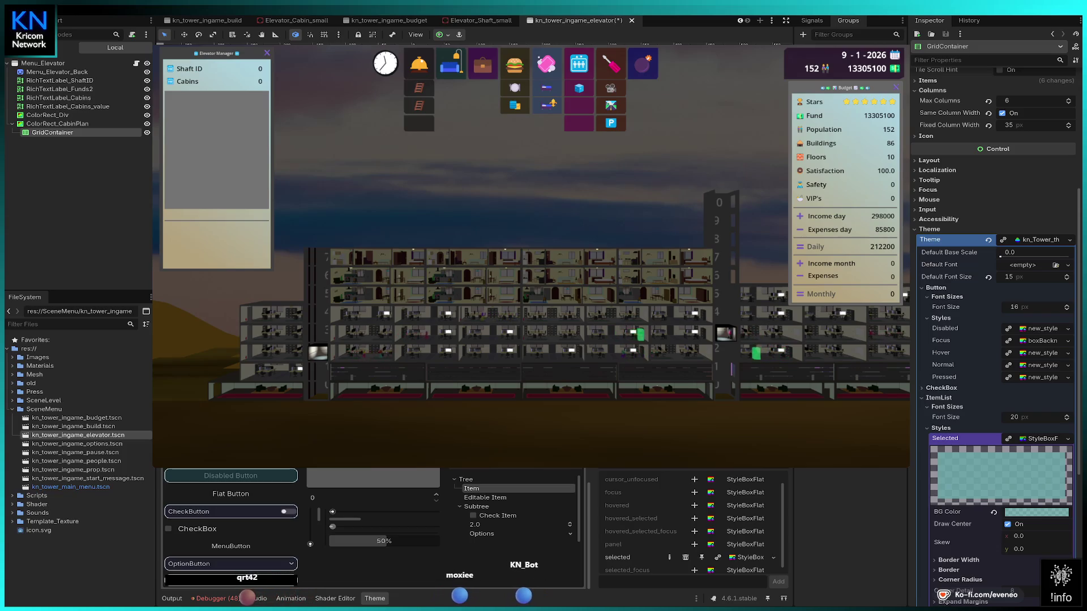
{"action": "scroll", "coordinate": [352, 23], "scroll_direction": "up", "scroll_amount": 5}
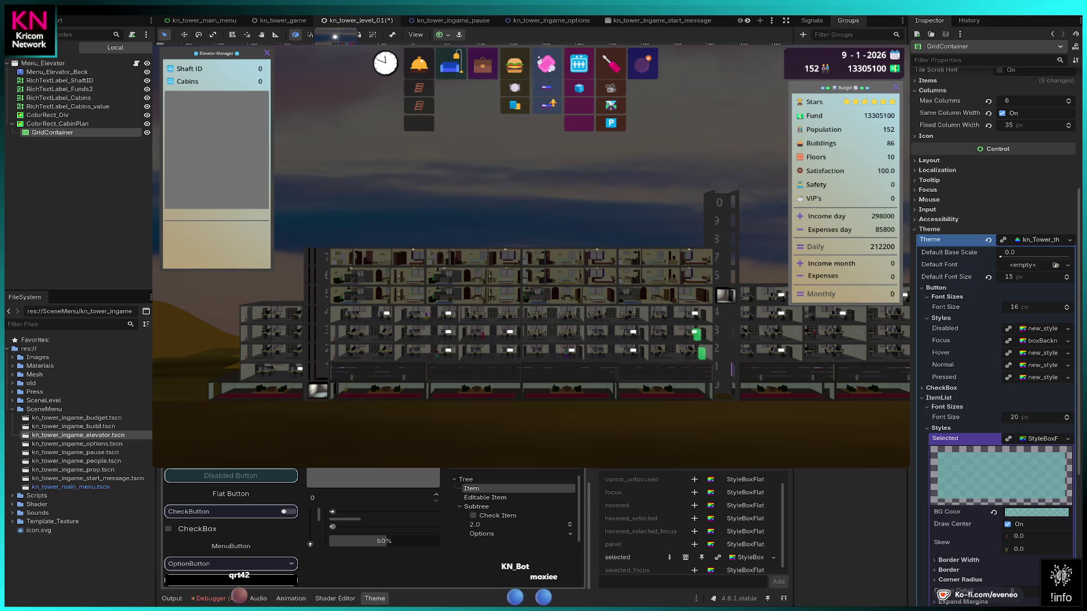
Switch to kn_tower_level_01, select Menu_Elevator, and stop the running game with F8.
{"action": "left_click", "coordinate": [357, 21]}
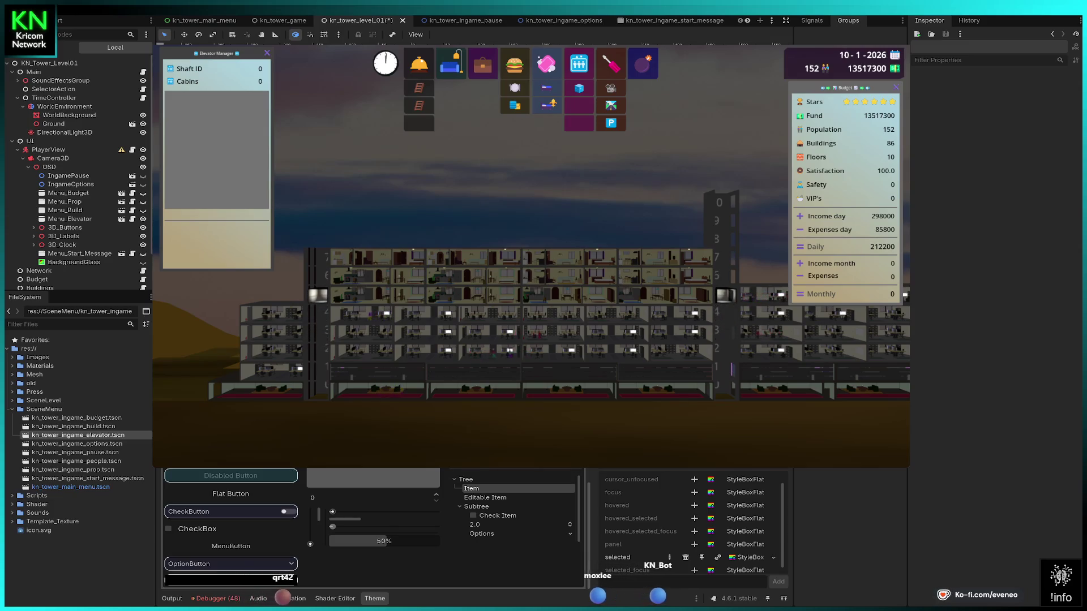
{"action": "left_click", "coordinate": [69, 186]}
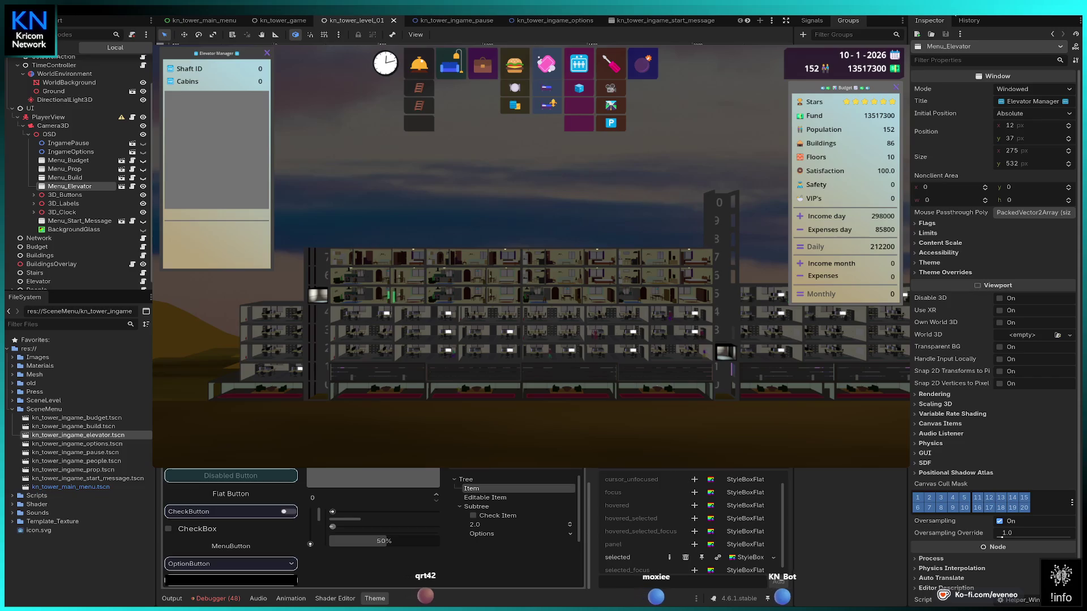
{"action": "key", "text": "F8"}
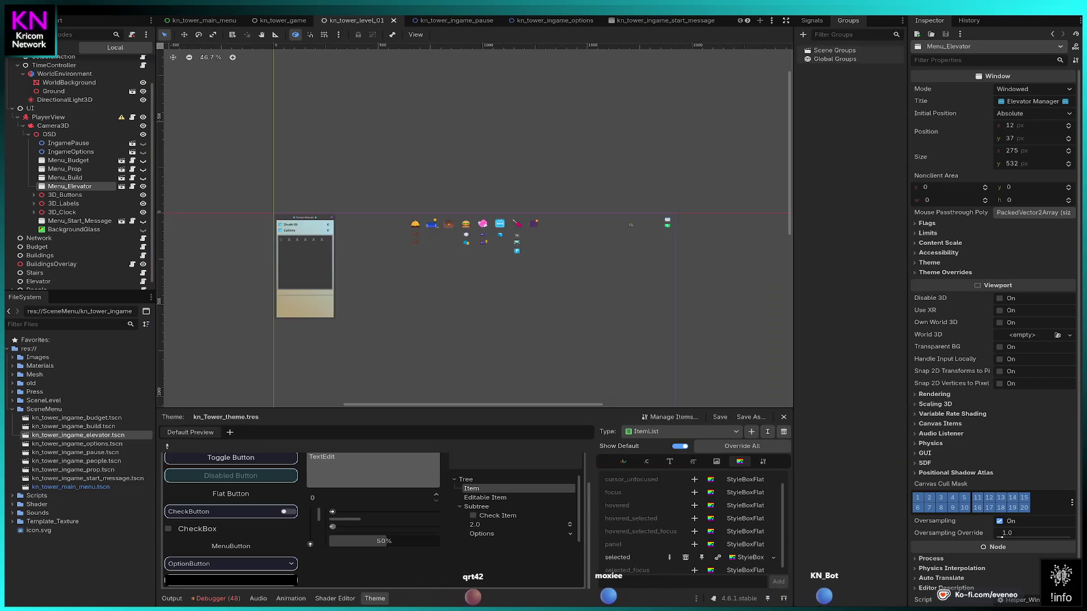
Run the project, start a new game, and dismiss the welcome message.
{"action": "key", "text": "F5"}
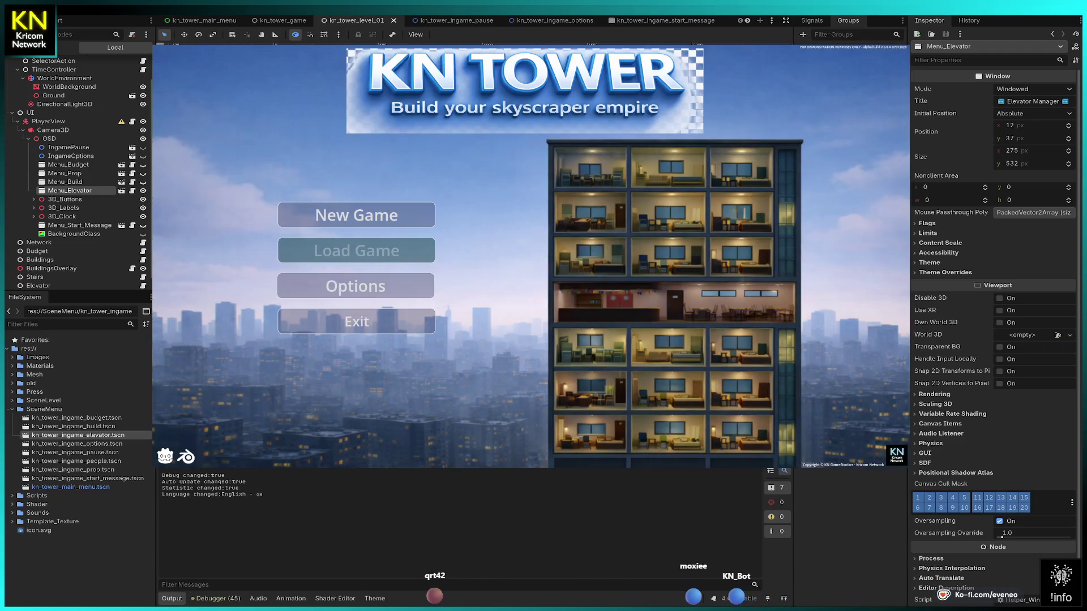
{"action": "key", "text": "Return"}
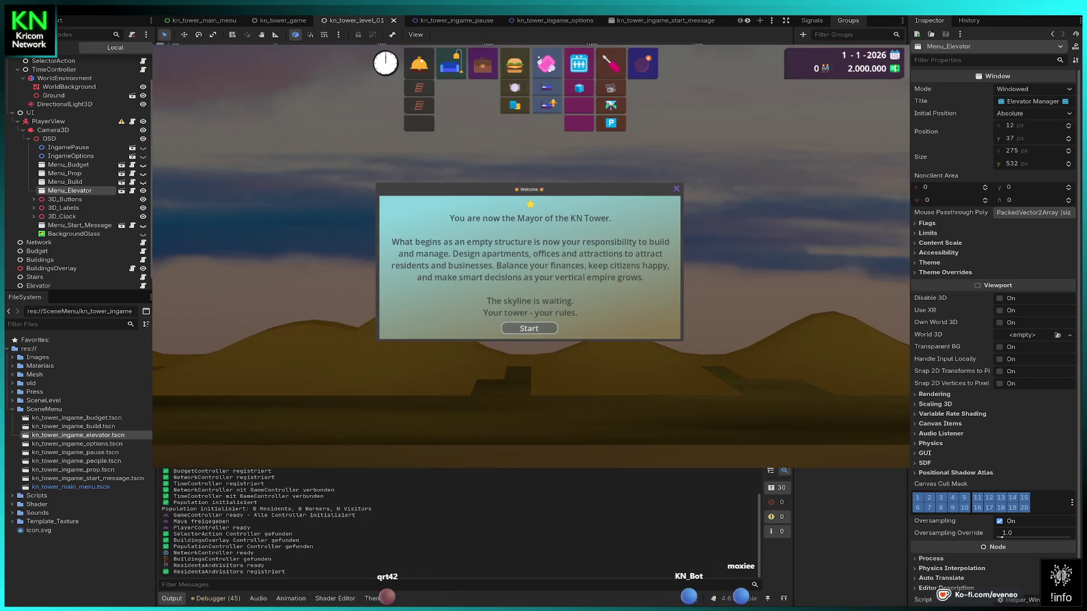
{"action": "key", "text": "Return"}
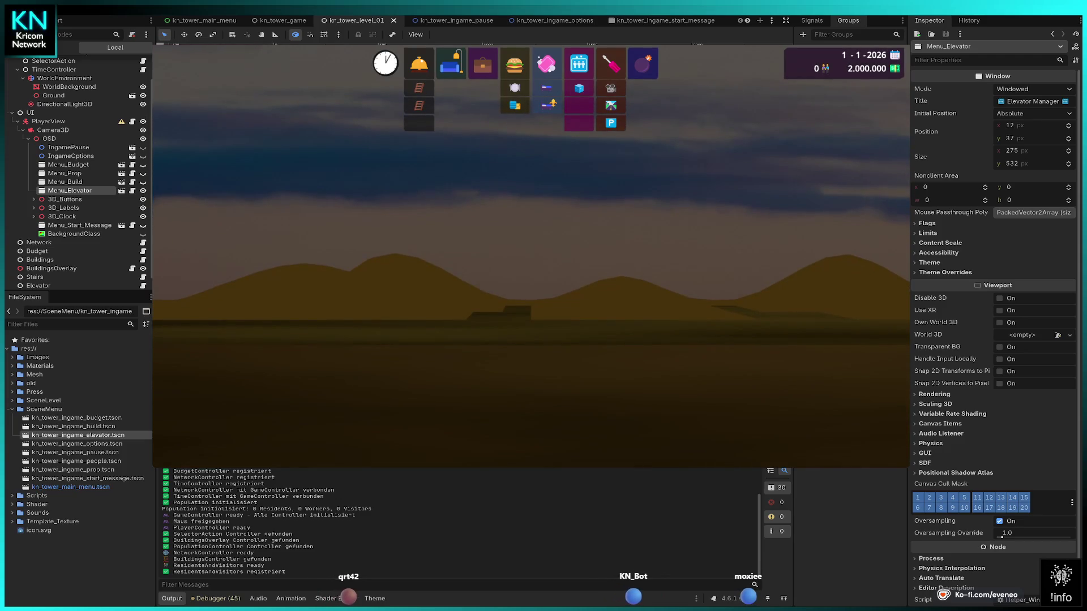
Toggle Menu_Elevator's visibility off and on, save the level scene, and relaunch the game.
{"action": "left_click", "coordinate": [143, 191]}
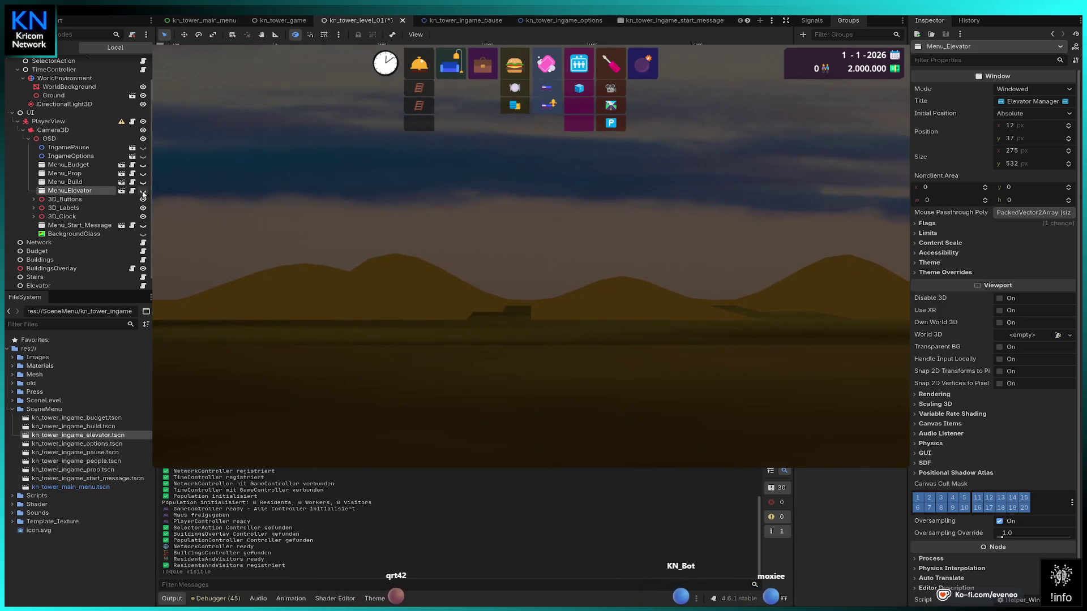
{"action": "left_click", "coordinate": [143, 191]}
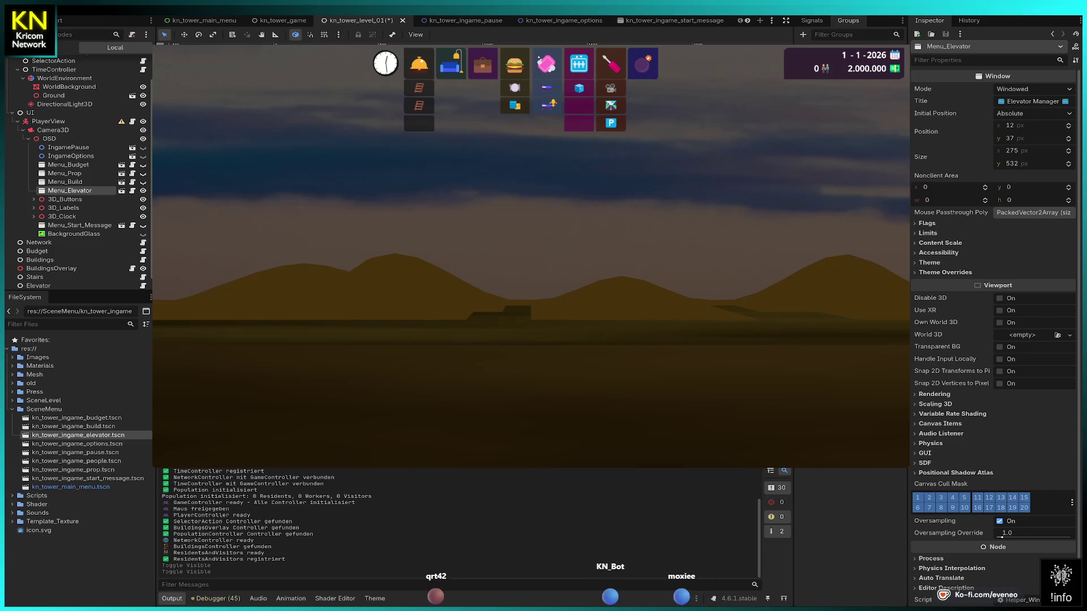
{"action": "key", "text": "Escape"}
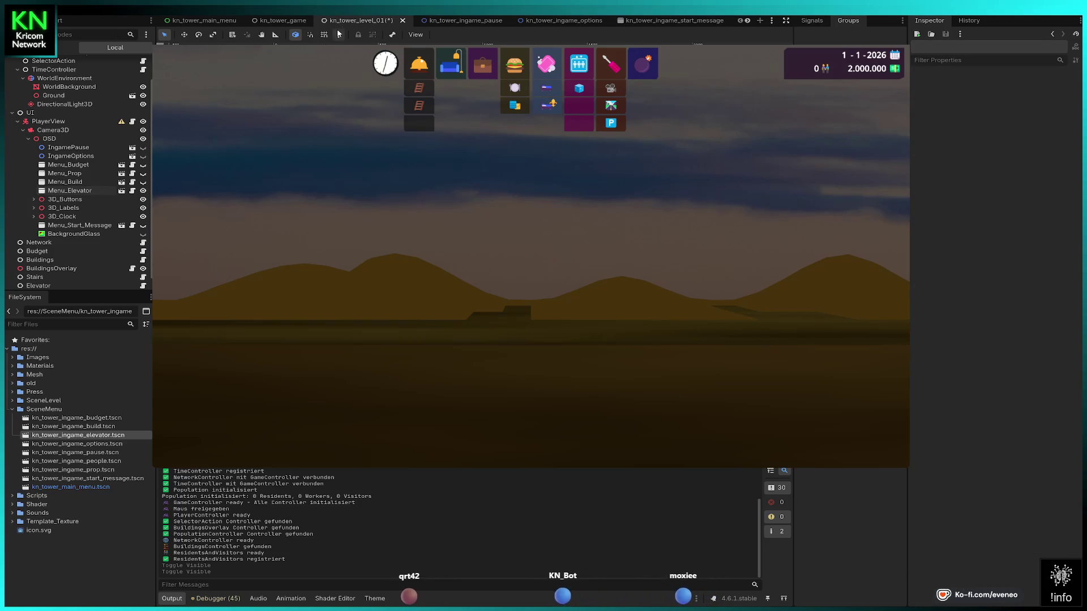
{"action": "key", "text": "ctrl+s"}
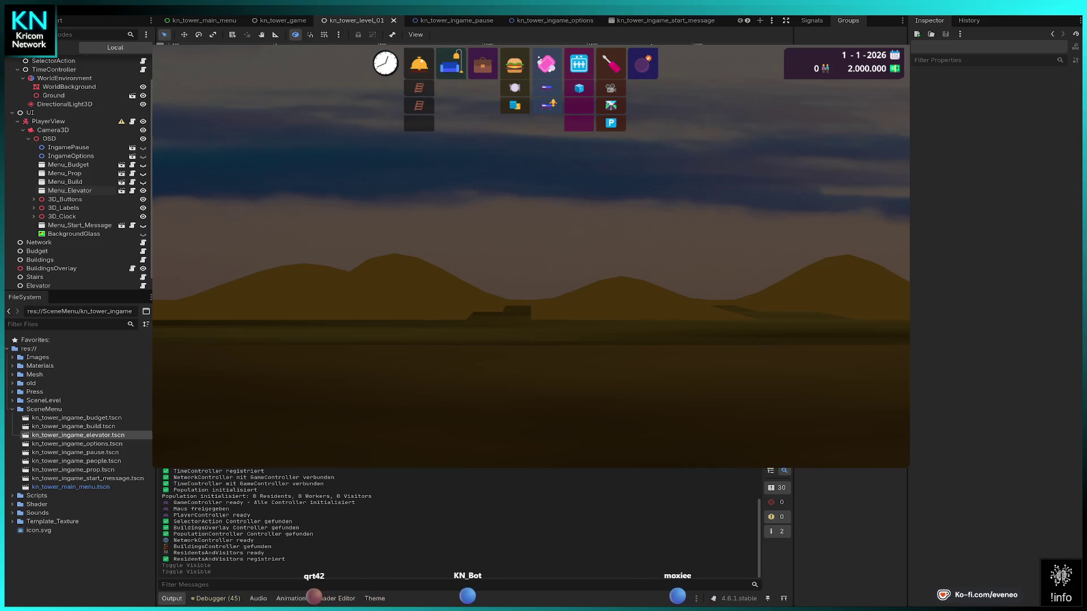
{"action": "key", "text": "F6"}
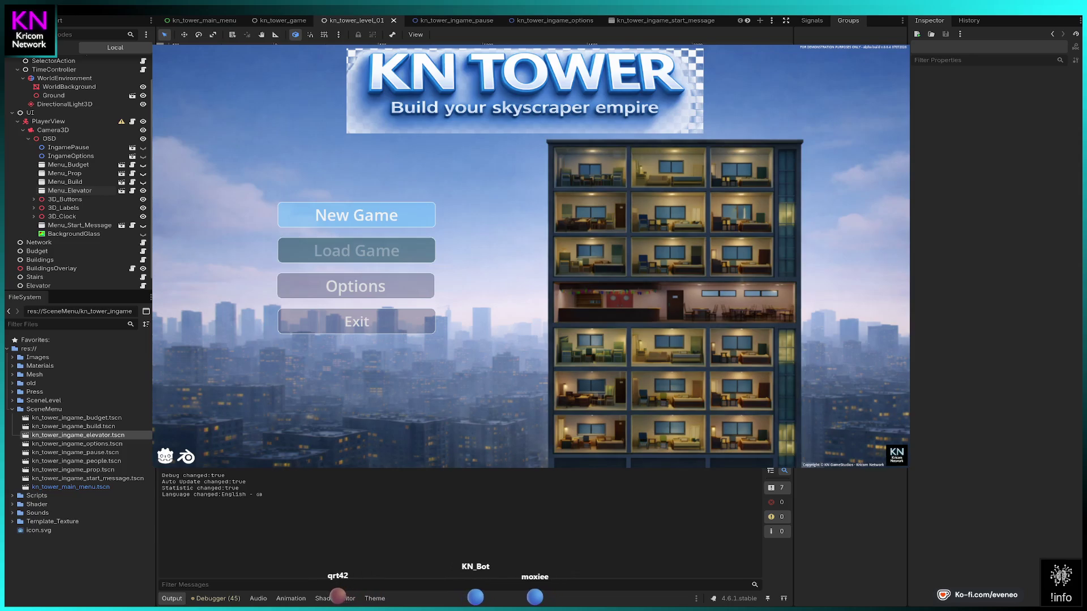
Start a new game, dismiss the welcome message, and choose Lobby to build.
{"action": "key", "text": "Return"}
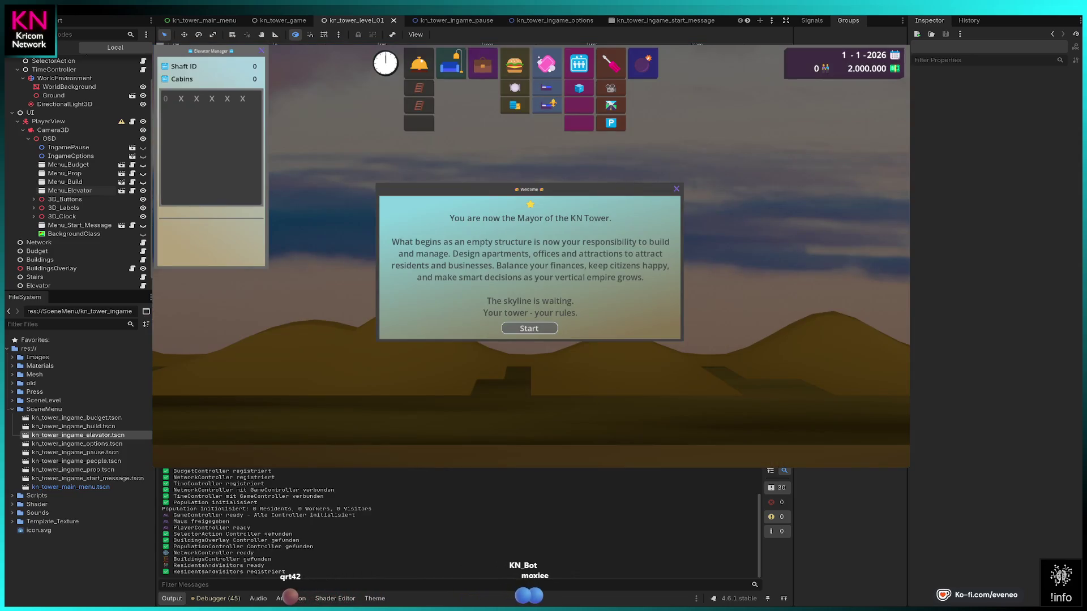
{"action": "key", "text": "Return"}
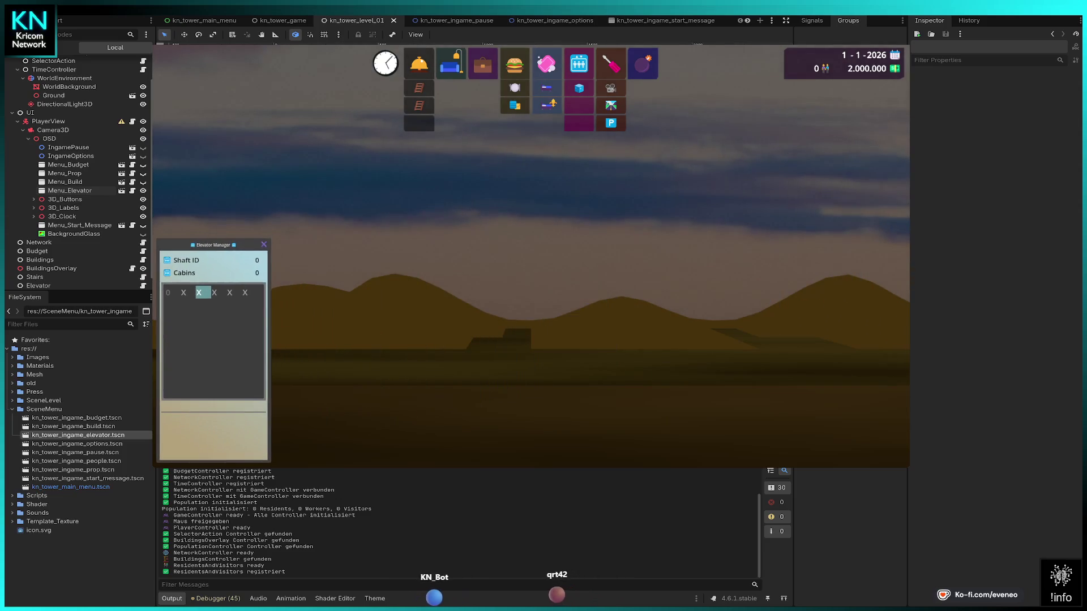
{"action": "left_click", "coordinate": [475, 300]}
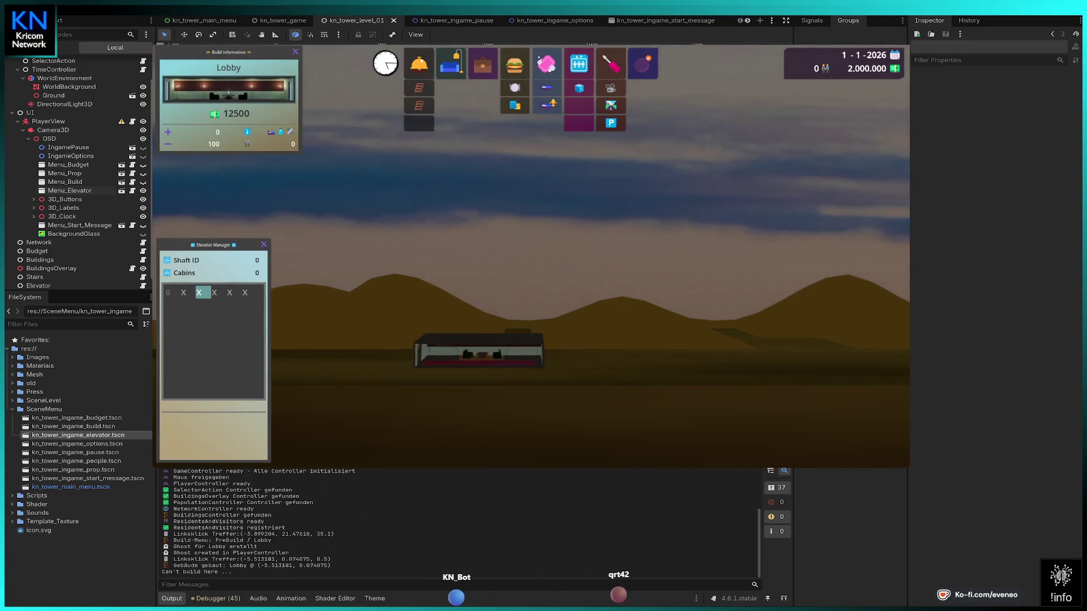
Place two lobbies side by side on the ground floor.
{"action": "left_click", "coordinate": [453, 338]}
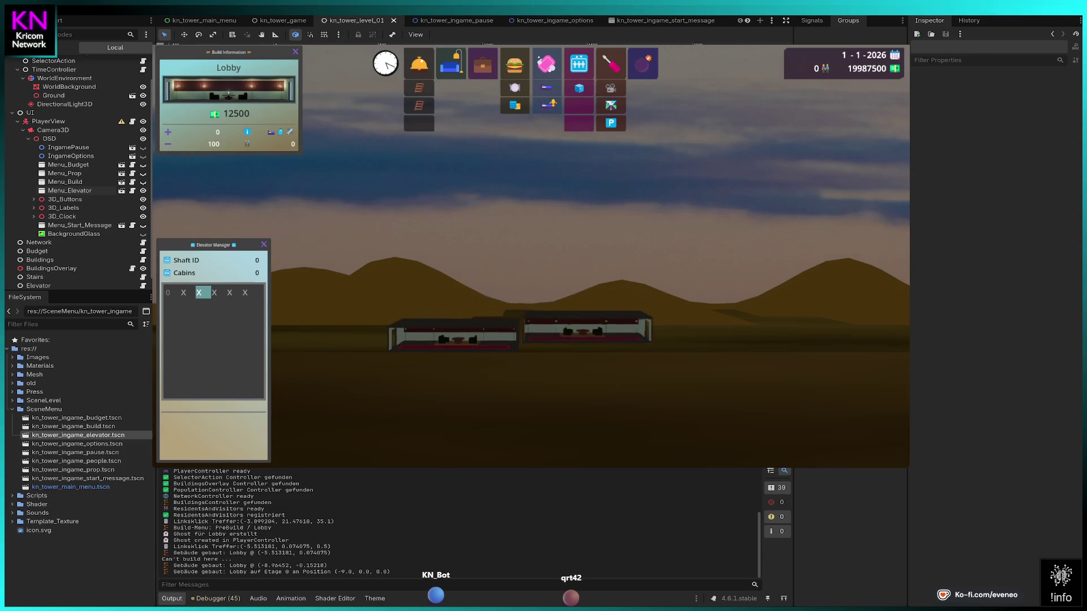
{"action": "left_click", "coordinate": [582, 338]}
{"action": "key", "text": "Escape"}
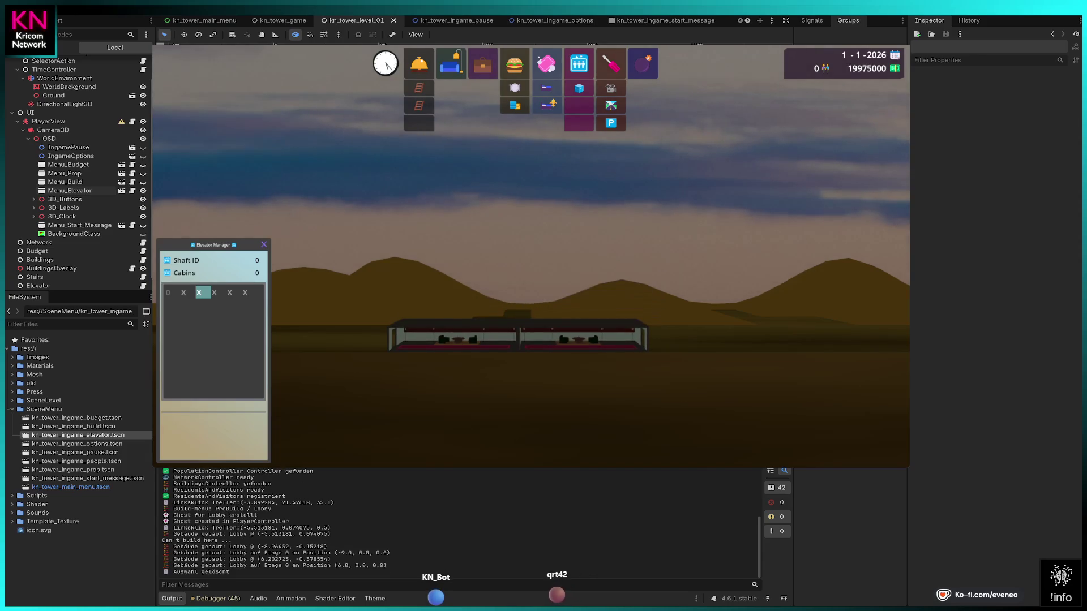
Build an elevator shaft rising from floor 0 up to floor 4.
{"action": "left_click", "coordinate": [579, 88]}
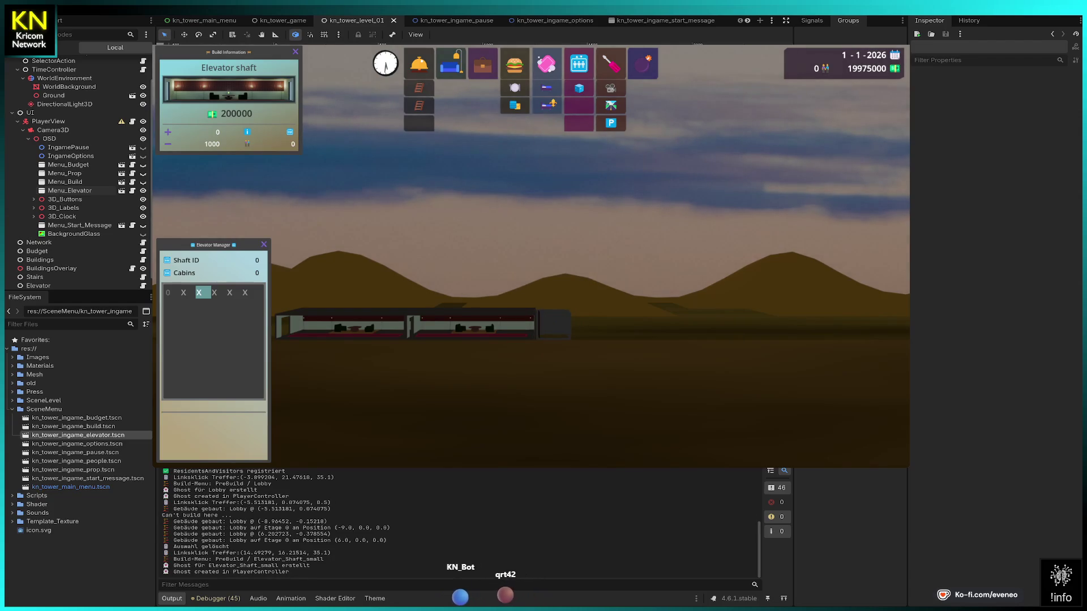
{"action": "left_click", "coordinate": [554, 323]}
{"action": "left_click", "coordinate": [552, 299]}
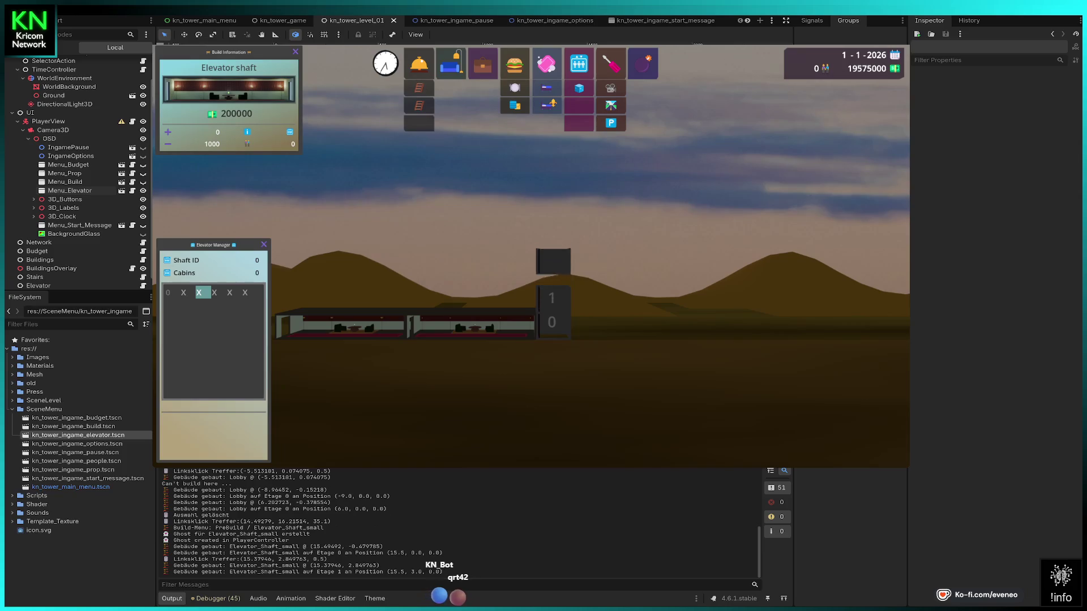
{"action": "left_click", "coordinate": [551, 274]}
{"action": "left_click", "coordinate": [552, 250]}
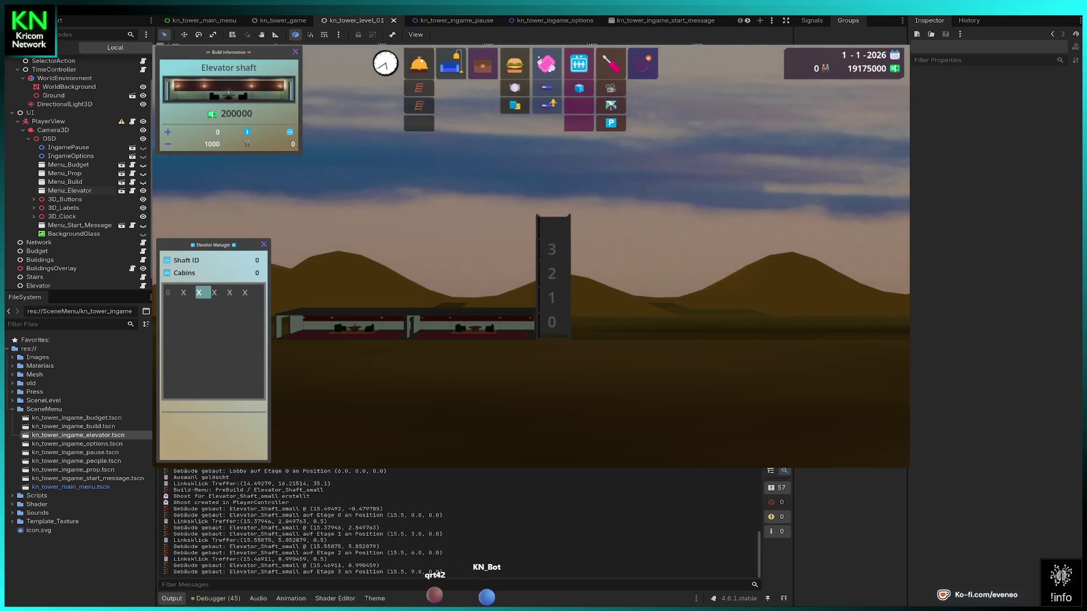
{"action": "left_click", "coordinate": [553, 220]}
{"action": "left_click", "coordinate": [552, 225]}
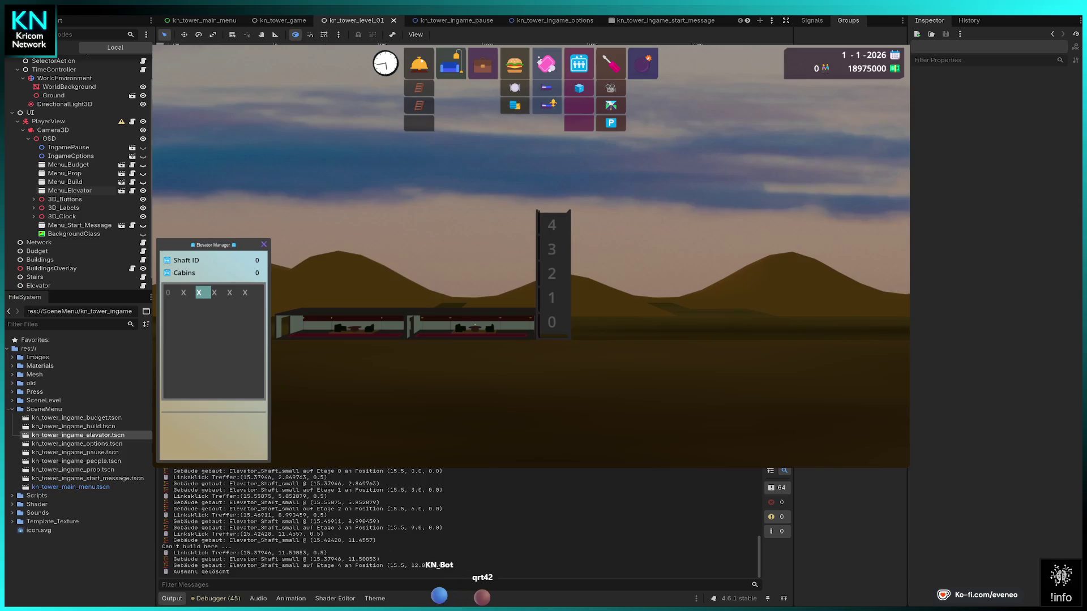
Add another lobby to the right of the elevator shaft.
{"action": "left_click", "coordinate": [419, 63]}
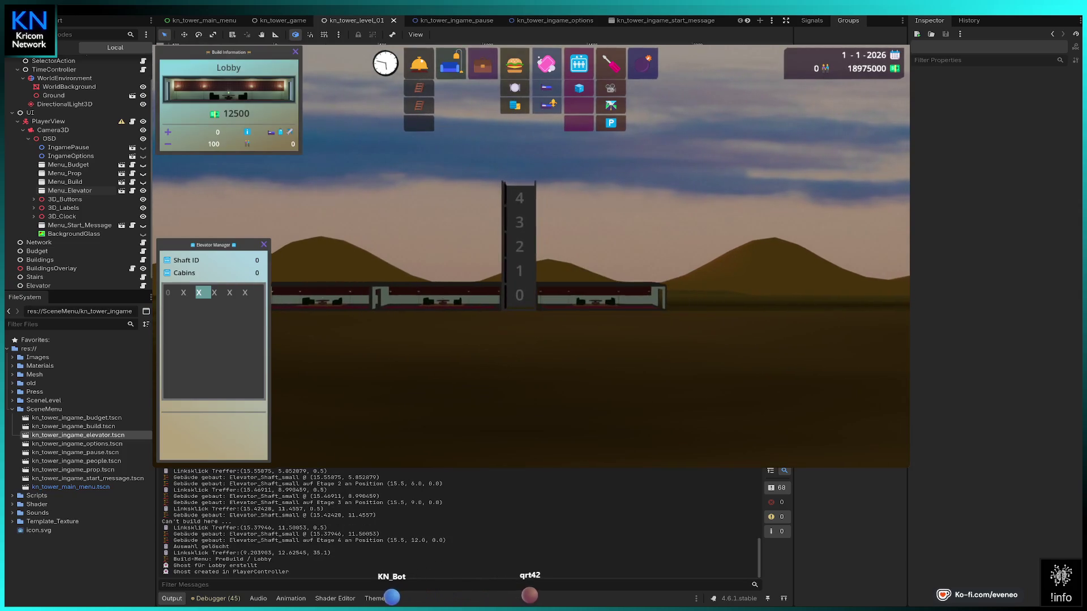
{"action": "left_click", "coordinate": [615, 295]}
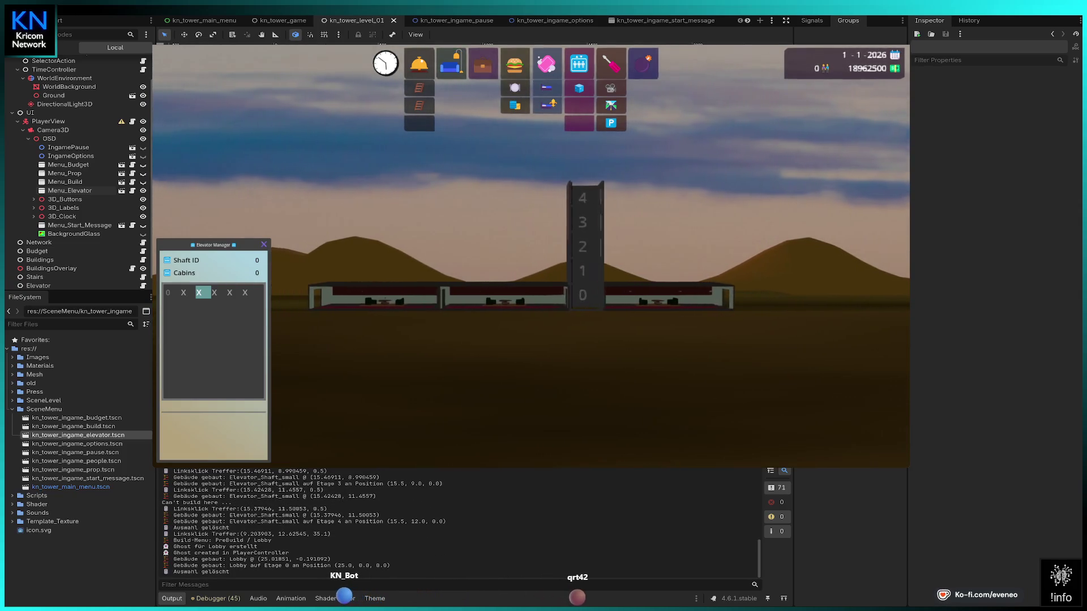
{"action": "left_click", "coordinate": [514, 63]}
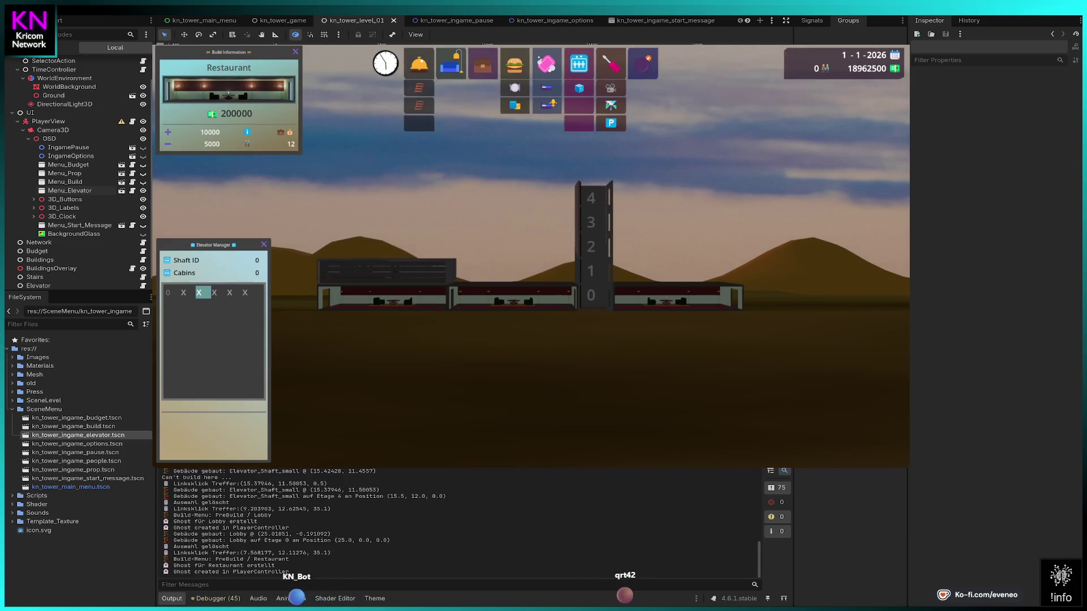
Place restaurants on floor 1 on both sides of the shaft, demolishing the misplaced one.
{"action": "left_click", "coordinate": [391, 272]}
{"action": "left_click", "coordinate": [642, 63]}
{"action": "left_click", "coordinate": [411, 272]}
{"action": "left_click", "coordinate": [514, 64]}
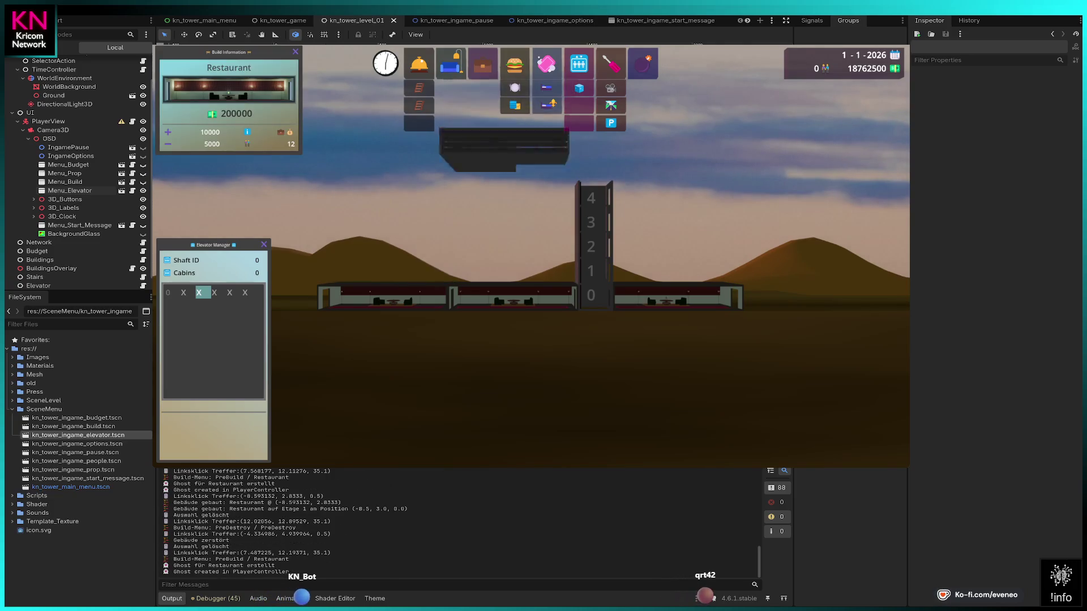
{"action": "left_click", "coordinate": [513, 267]}
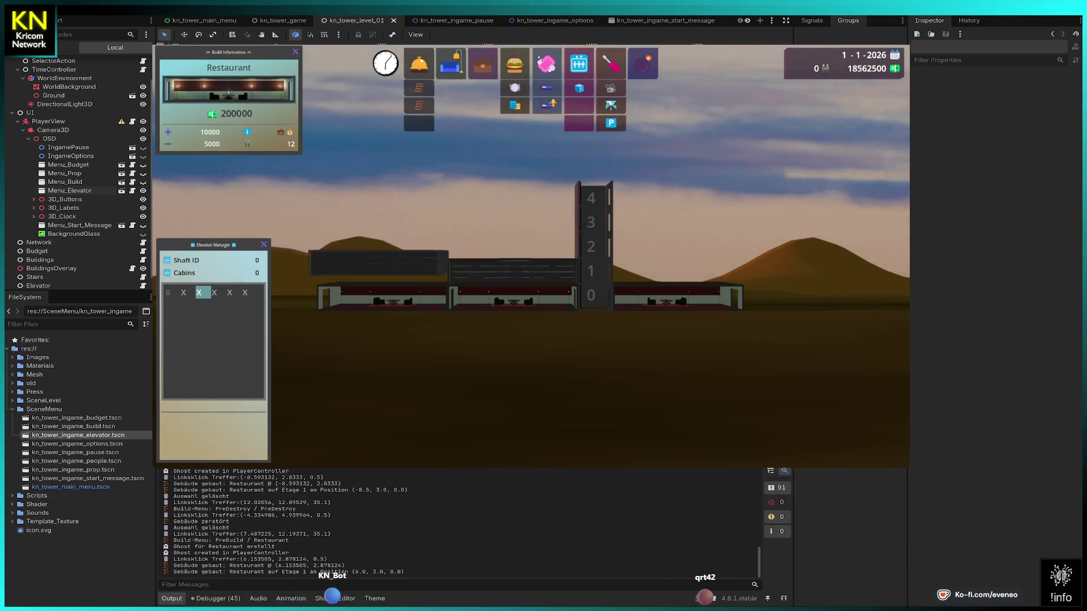
{"action": "left_click", "coordinate": [385, 267]}
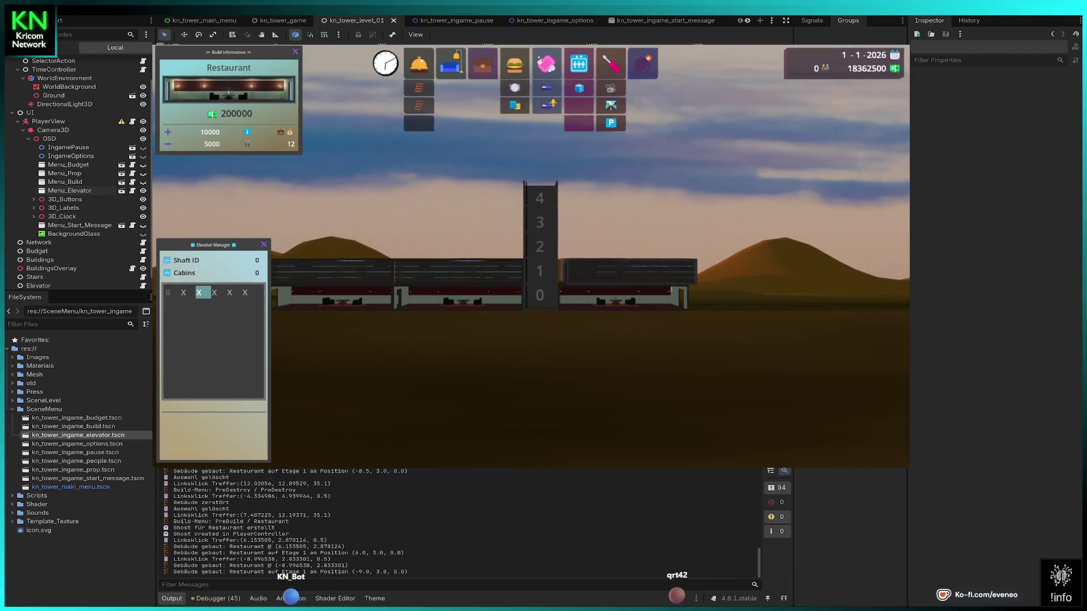
{"action": "left_click", "coordinate": [623, 266]}
{"action": "right_click", "coordinate": [623, 267]}
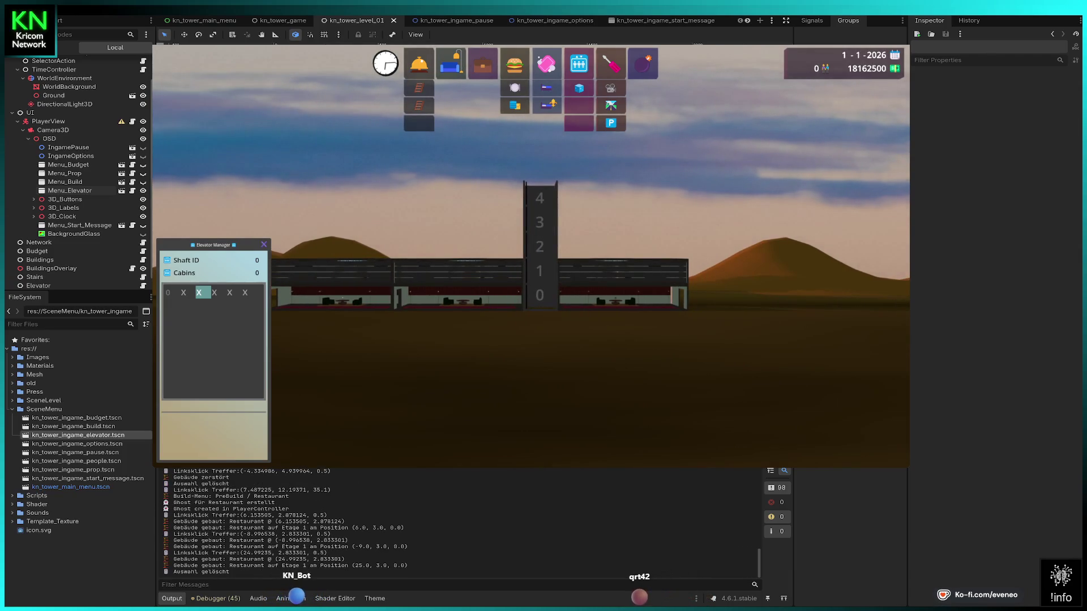
Add a lobby at the right end of the ground floor.
{"action": "left_click", "coordinate": [419, 63]}
{"action": "left_click", "coordinate": [779, 283]}
{"action": "right_click", "coordinate": [779, 283]}
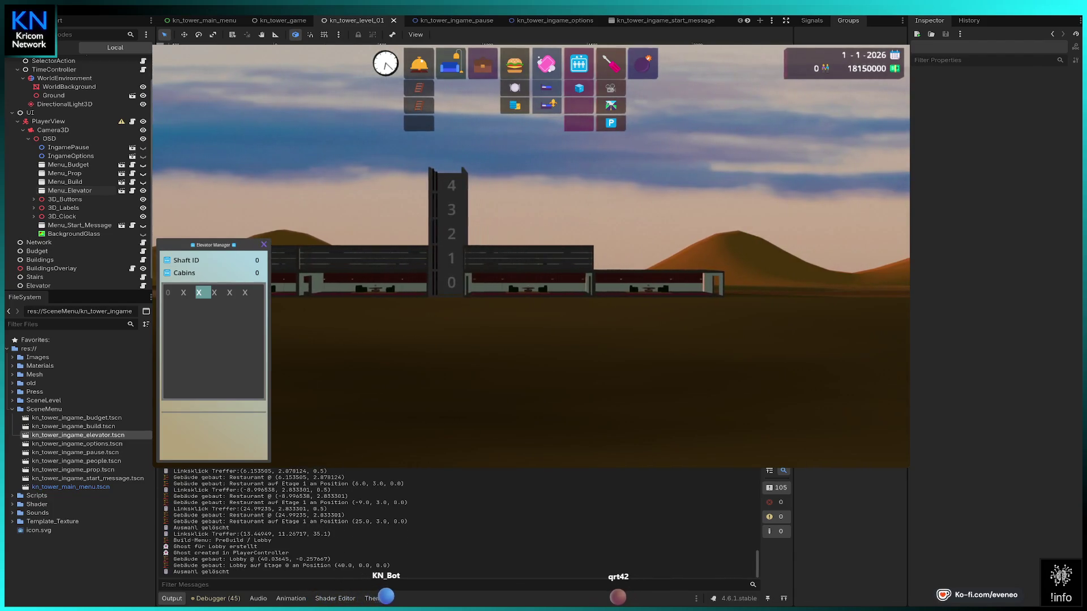
Place a shop on floor 1 right of the elevator shaft.
{"action": "left_click", "coordinate": [483, 63]}
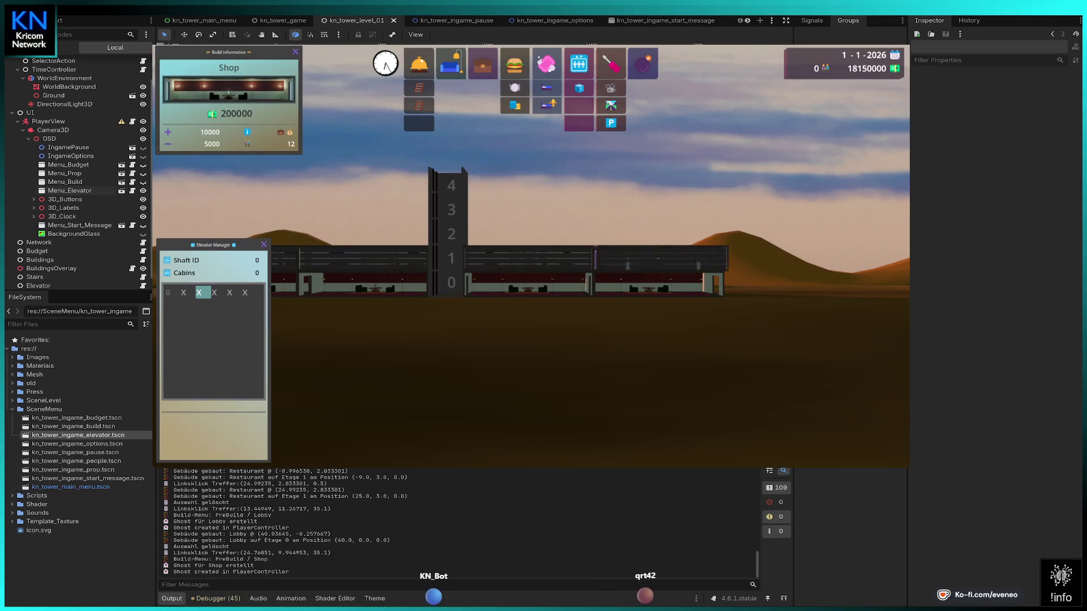
{"action": "left_click", "coordinate": [657, 266]}
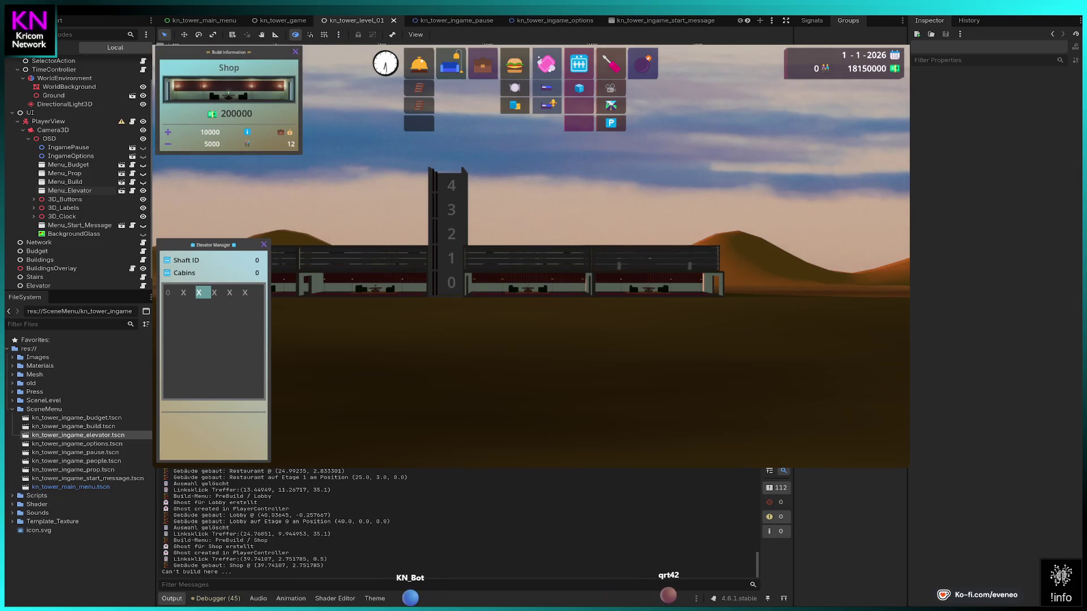
{"action": "left_click", "coordinate": [651, 238]}
{"action": "right_click", "coordinate": [651, 238]}
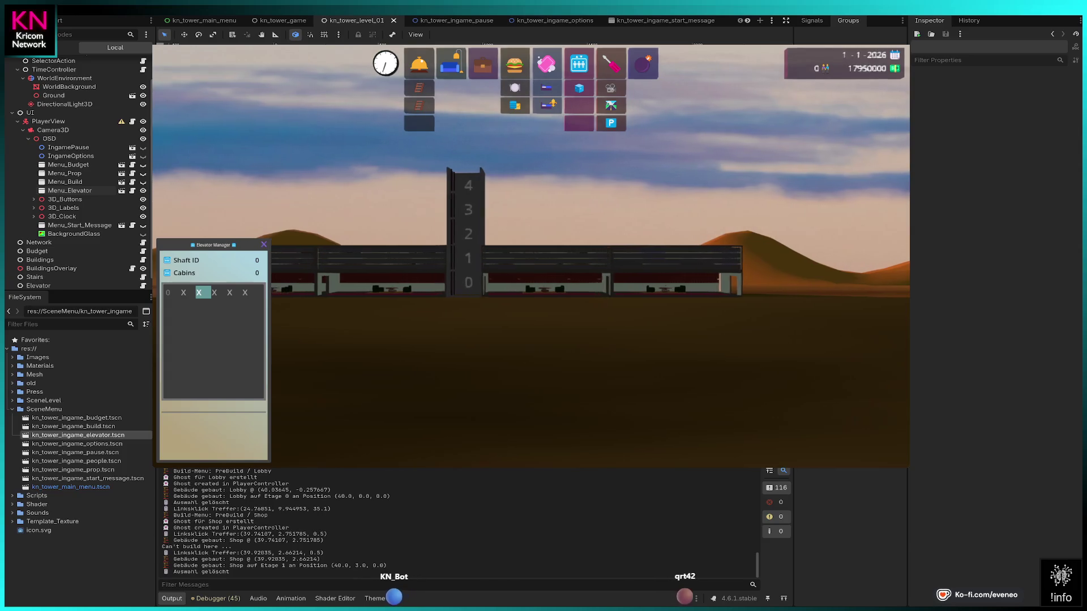
{"action": "left_click", "coordinate": [483, 63]}
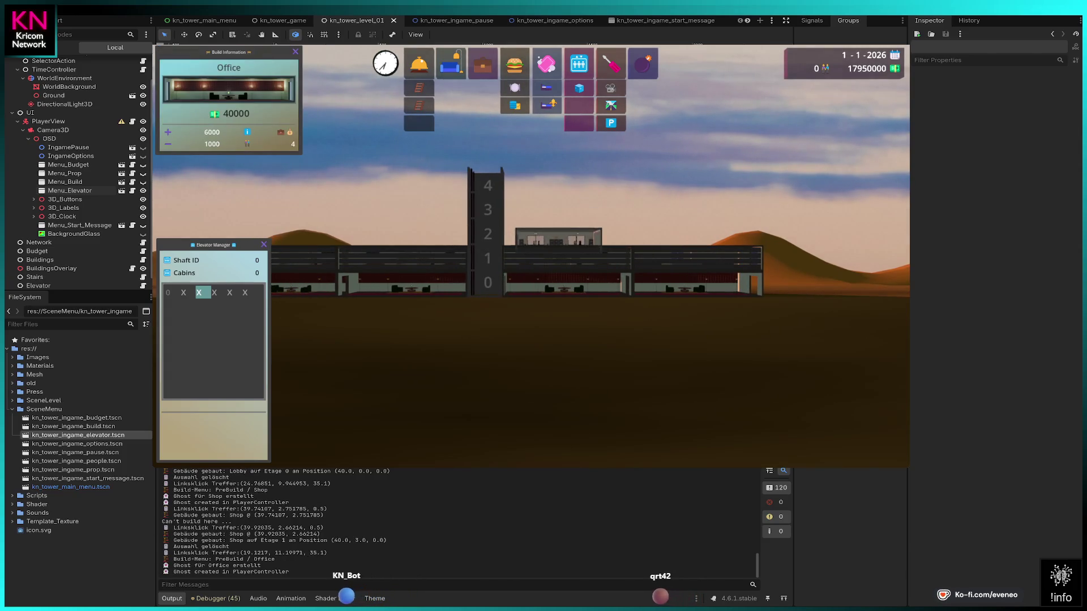
Cancel the office placement and put a small elevator cabin in the shaft.
{"action": "left_click", "coordinate": [558, 237]}
{"action": "right_click", "coordinate": [558, 238]}
{"action": "left_click", "coordinate": [579, 87]}
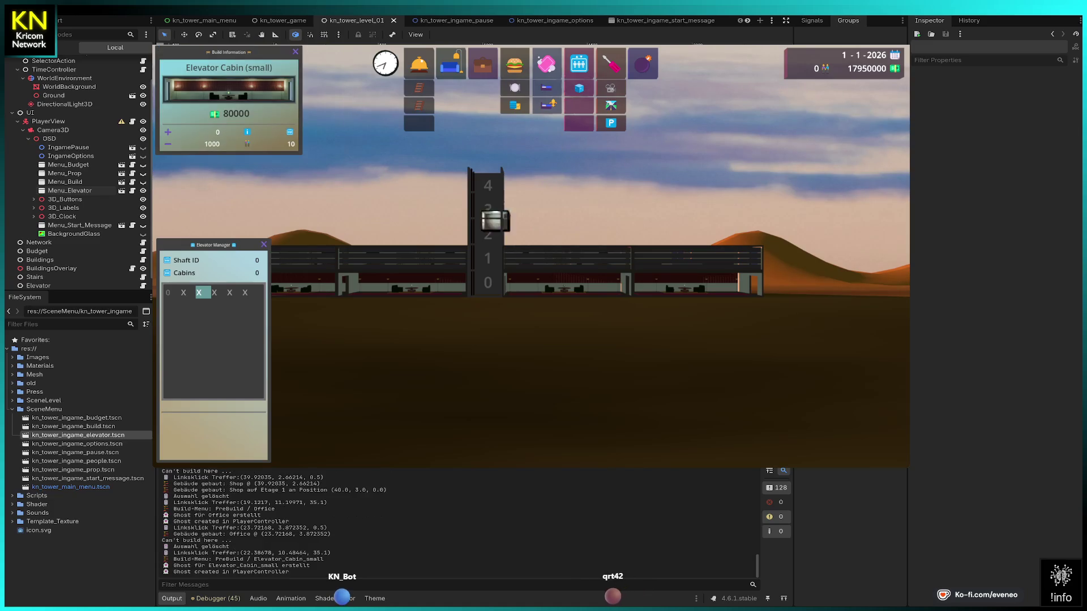
{"action": "left_click", "coordinate": [485, 285]}
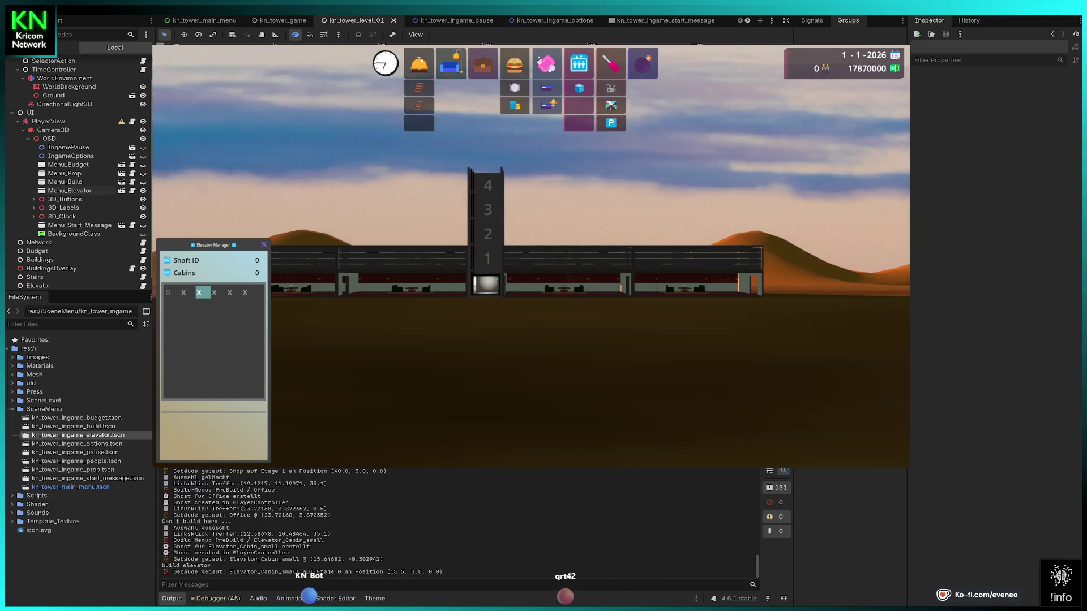
Place offices along floor 2 on both sides of the elevator shaft.
{"action": "left_click", "coordinate": [483, 63]}
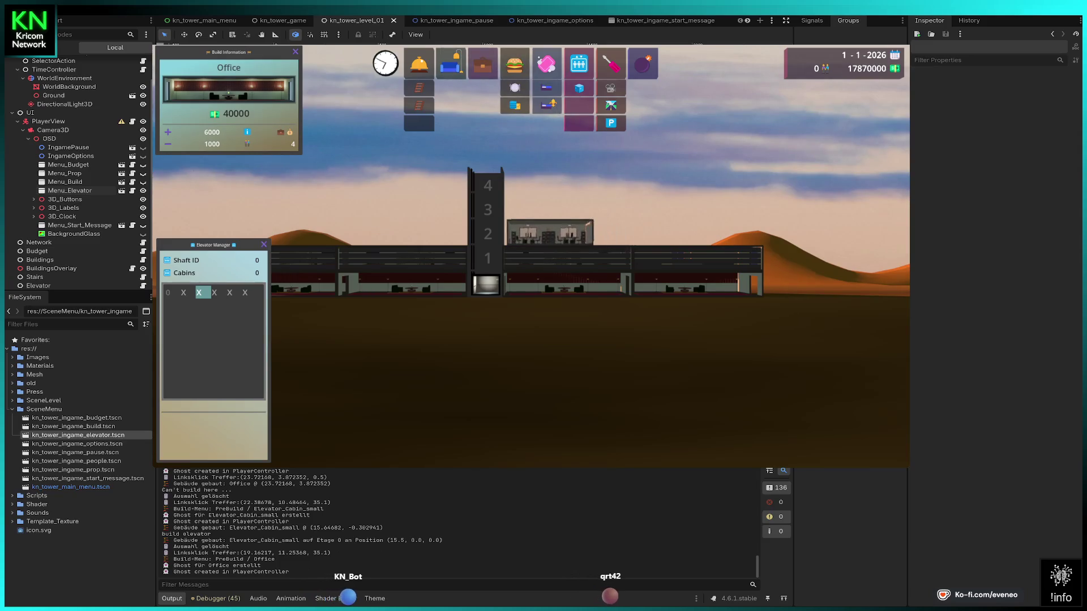
{"action": "left_click", "coordinate": [546, 232]}
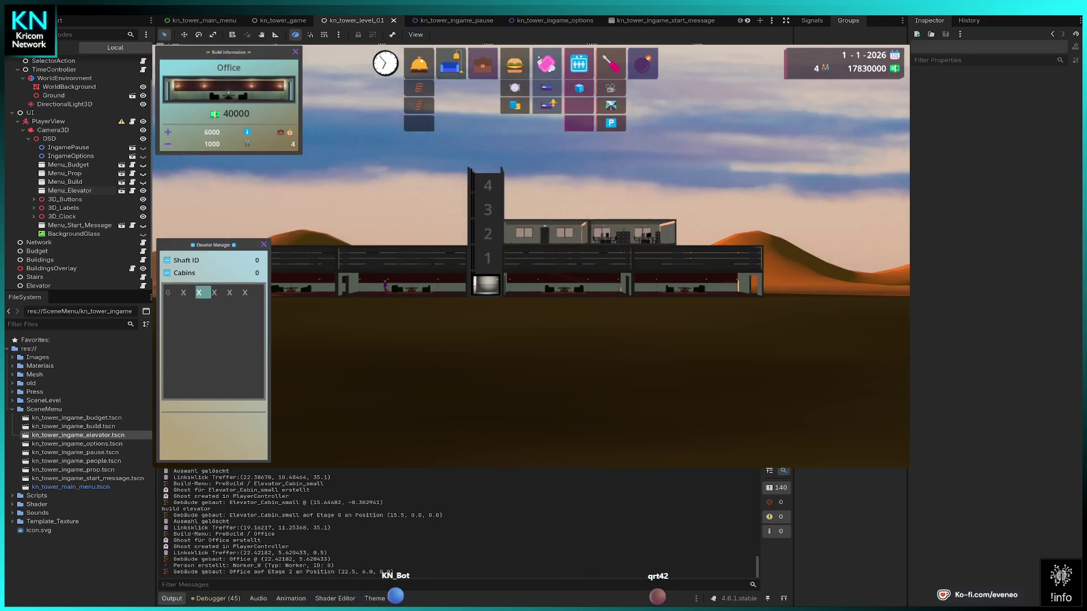
{"action": "left_click", "coordinate": [631, 232]}
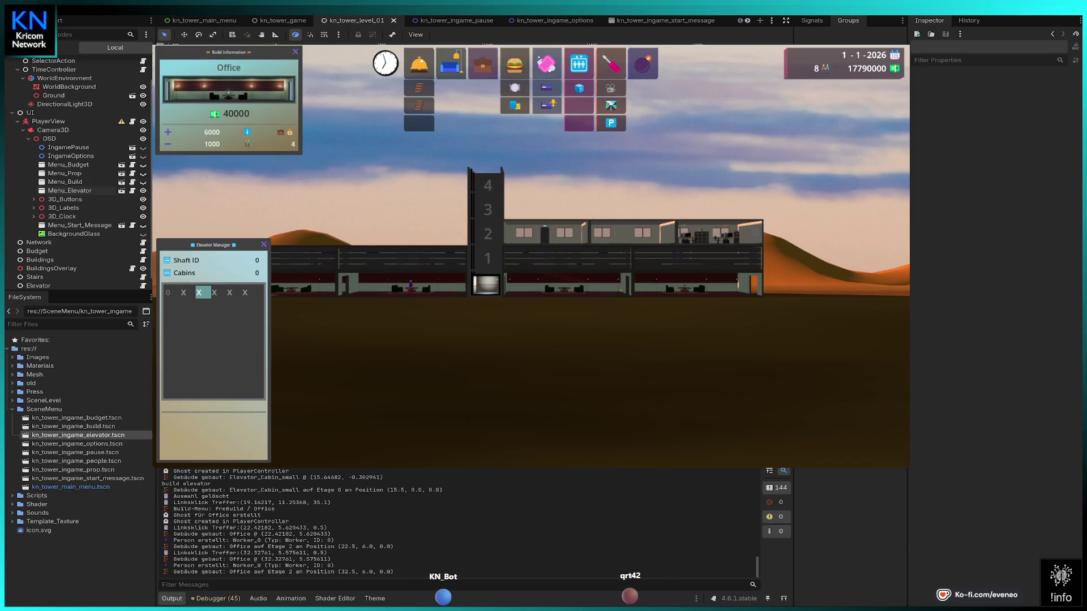
{"action": "left_click", "coordinate": [719, 232]}
{"action": "left_click", "coordinate": [718, 232]}
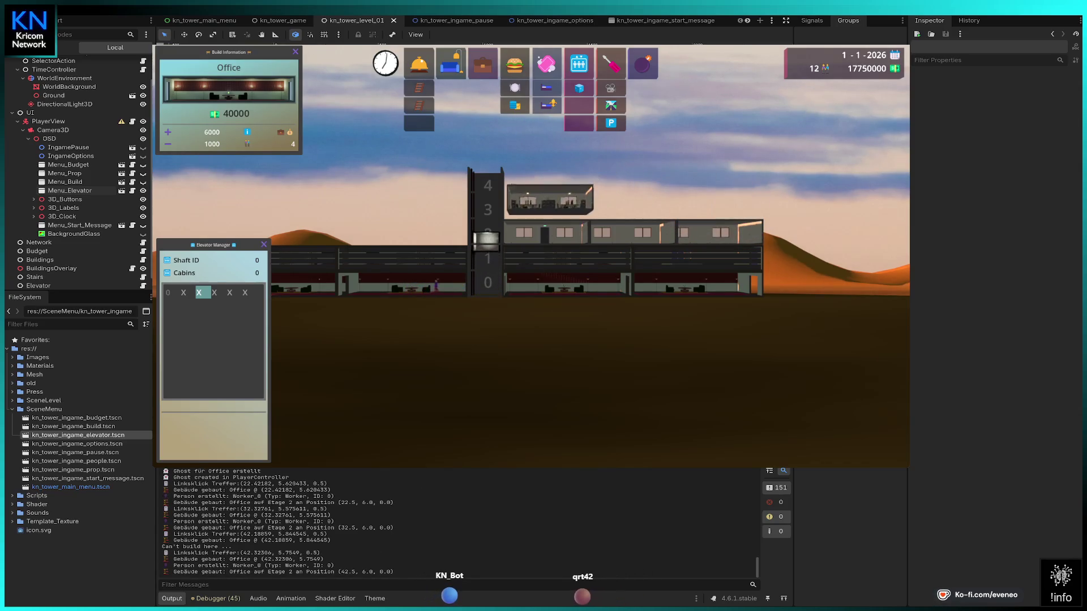
{"action": "left_click", "coordinate": [547, 205]}
{"action": "key", "text": "Left"}
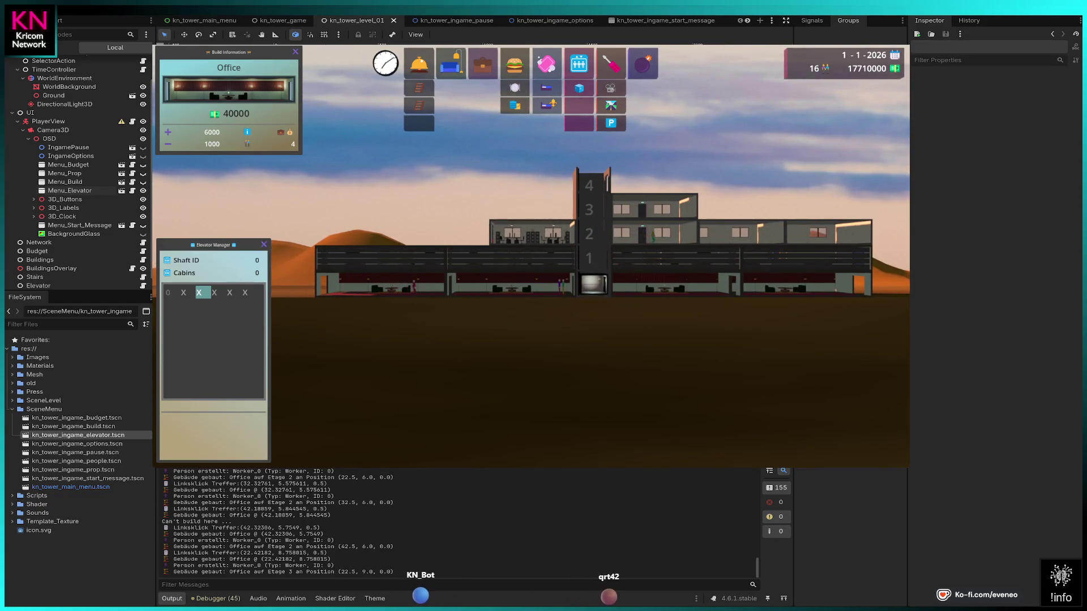
{"action": "left_click", "coordinate": [446, 232]}
{"action": "left_click", "coordinate": [361, 231]}
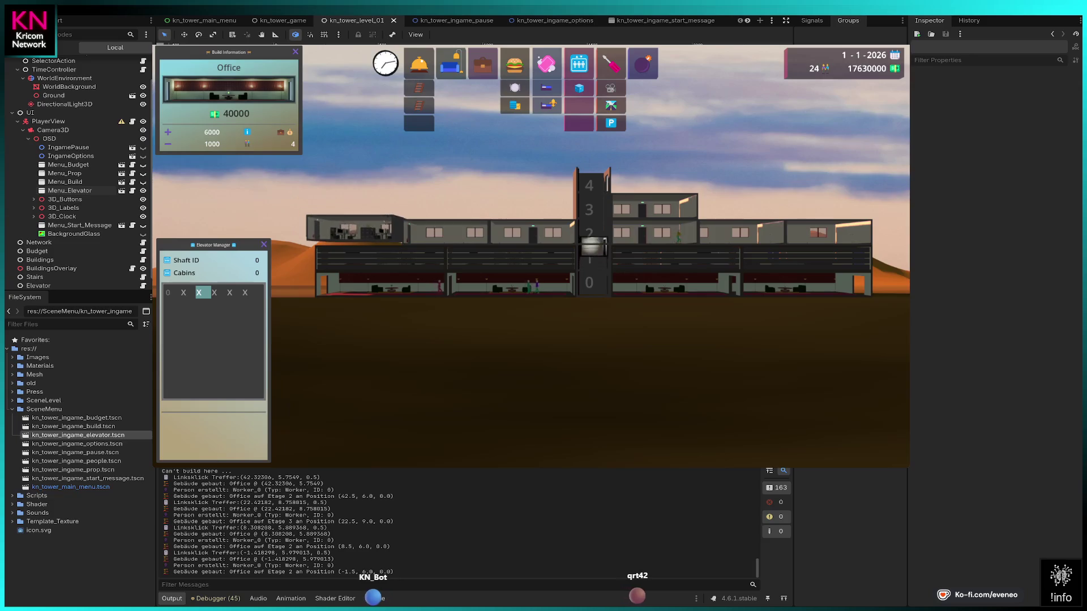
{"action": "left_click", "coordinate": [276, 235]}
Fill floor 3 with offices on both the left and right sides.
{"action": "key", "text": "Left"}
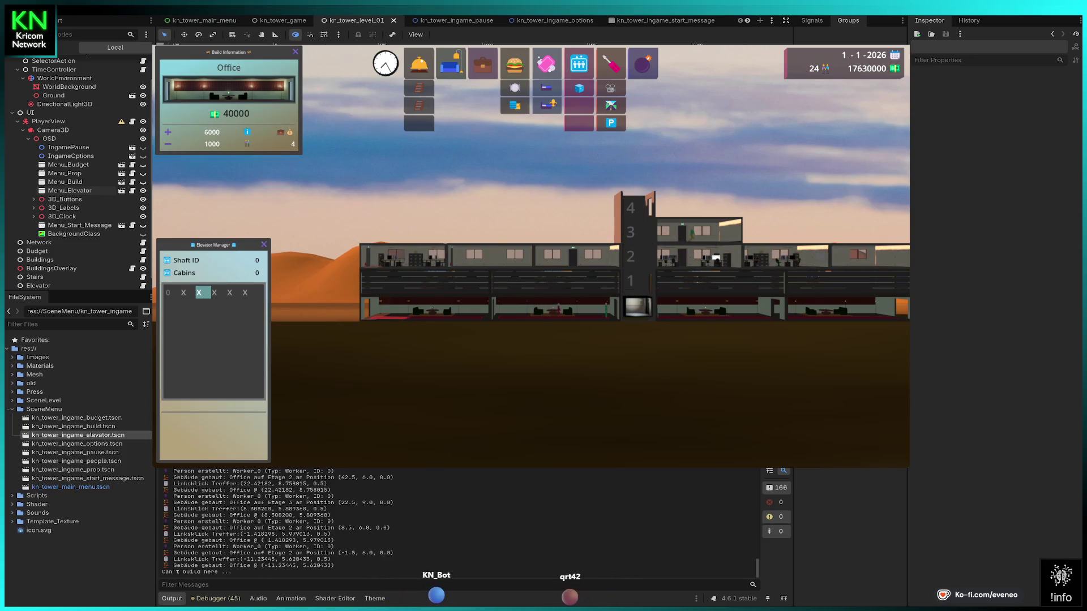
{"action": "left_click", "coordinate": [578, 221]}
{"action": "left_click", "coordinate": [577, 223]}
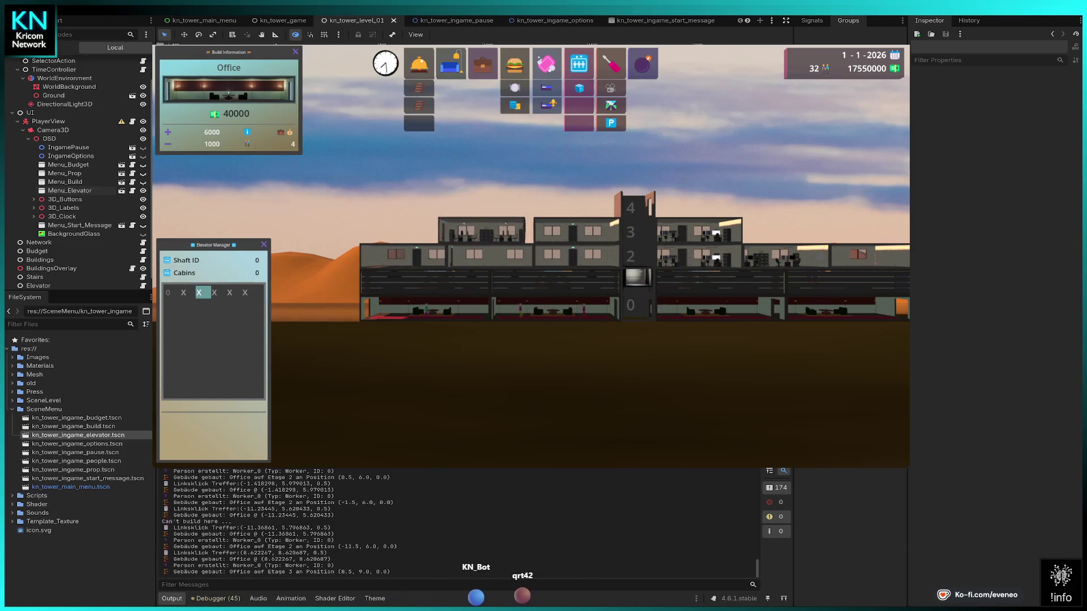
{"action": "left_click", "coordinate": [491, 223]}
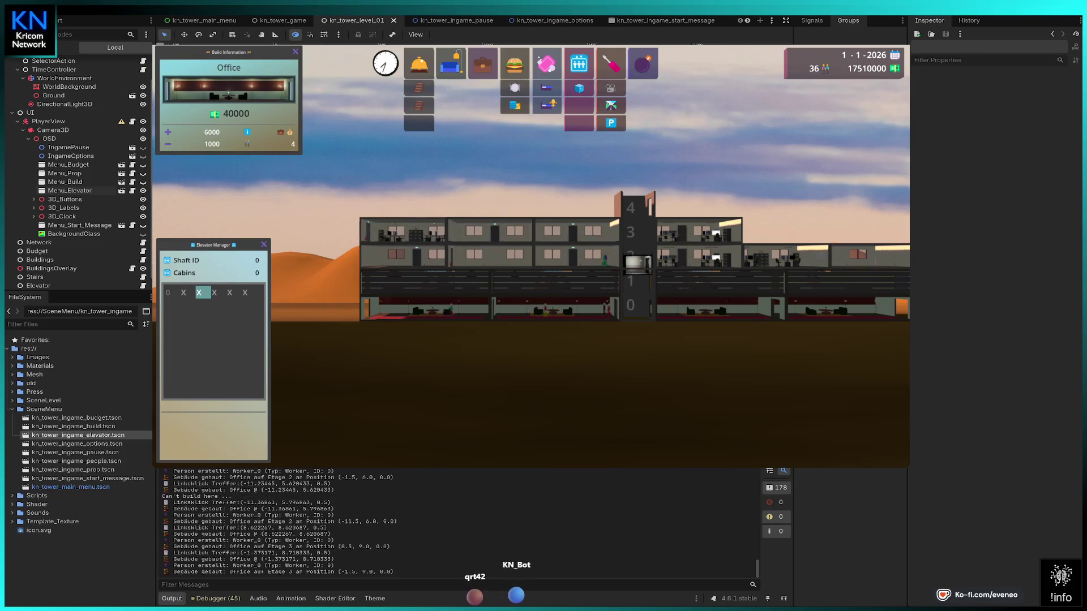
{"action": "left_click", "coordinate": [415, 224]}
{"action": "left_click", "coordinate": [730, 224]}
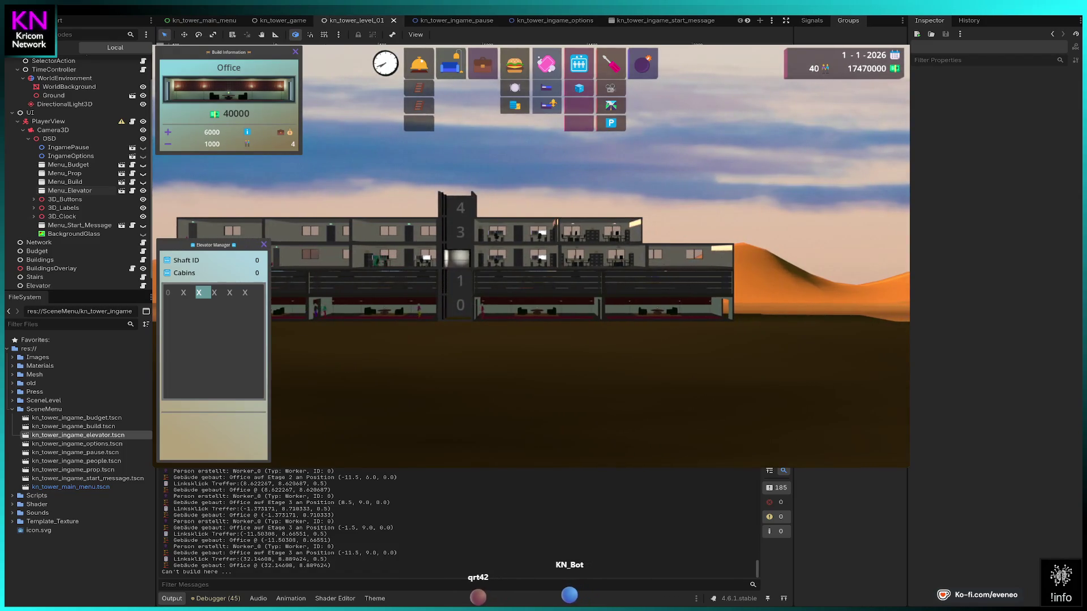
{"action": "left_click", "coordinate": [603, 229]}
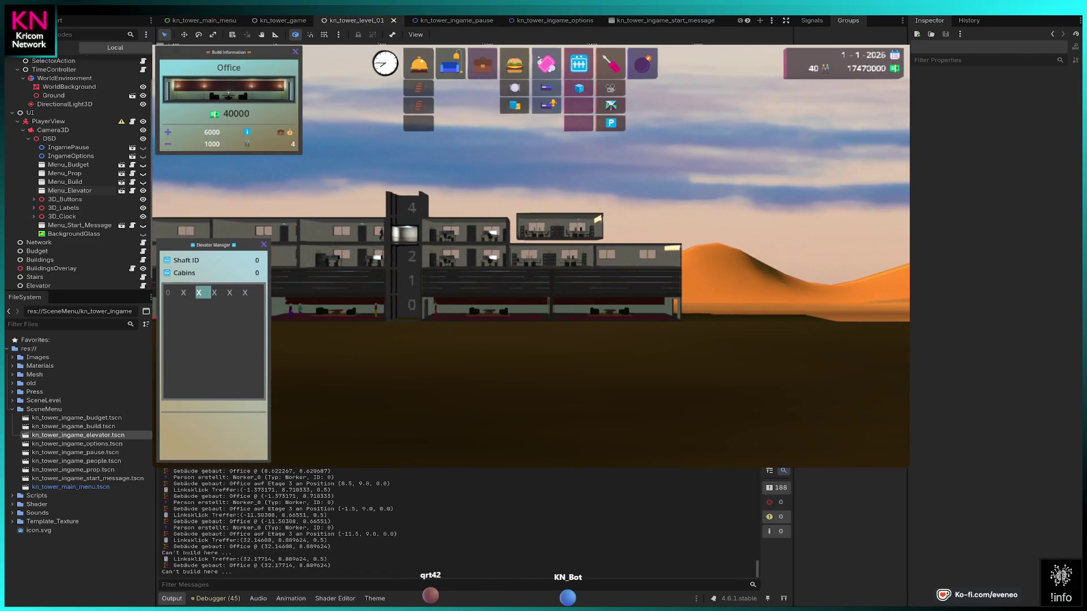
{"action": "left_click", "coordinate": [637, 231]}
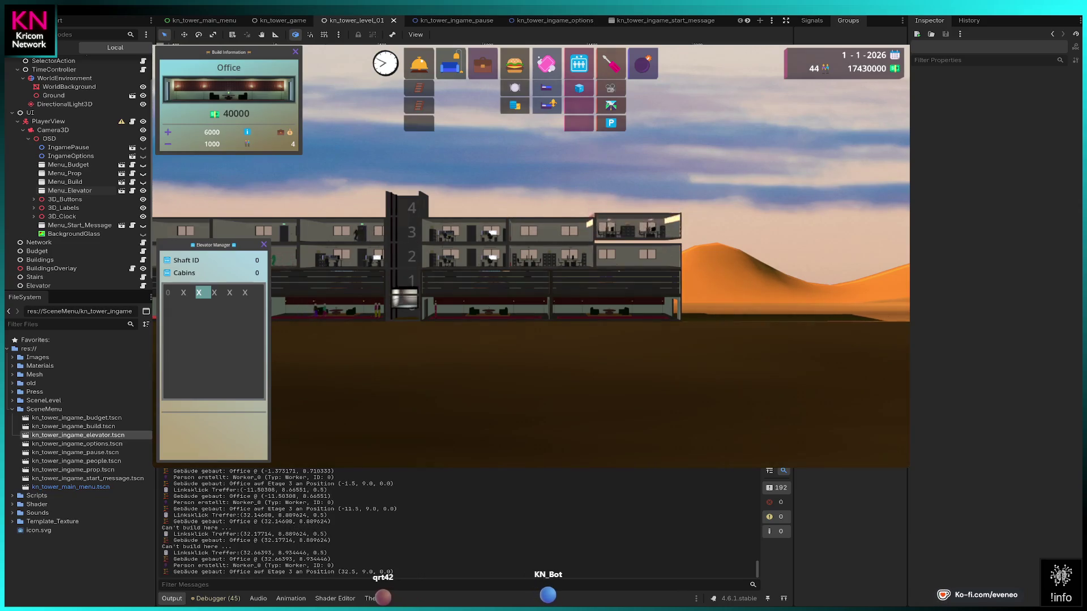
{"action": "left_click", "coordinate": [668, 231]}
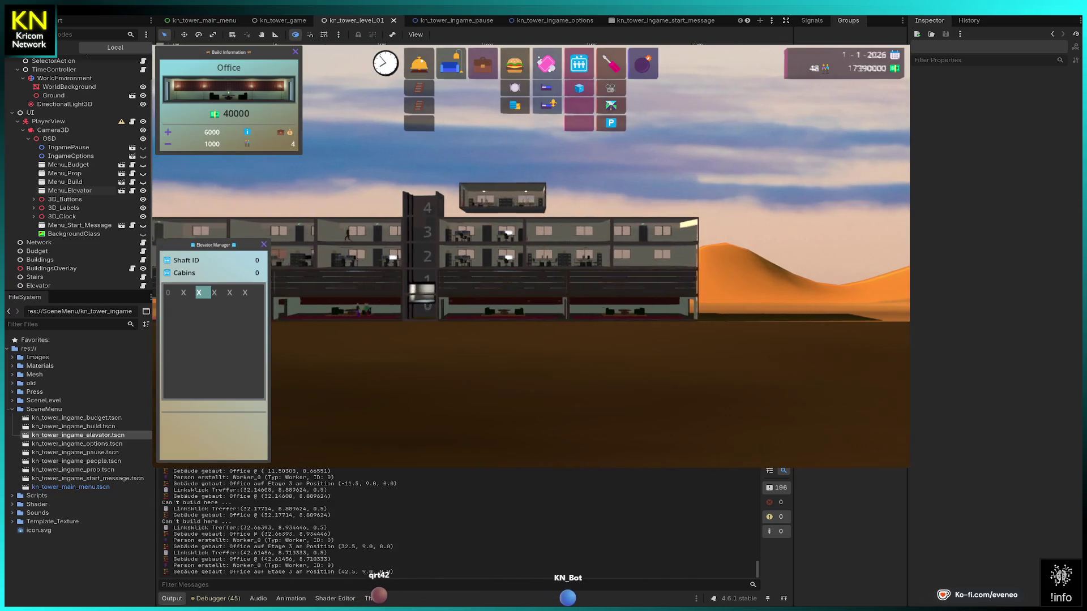
{"action": "key", "text": "Escape"}
{"action": "left_click", "coordinate": [578, 64]}
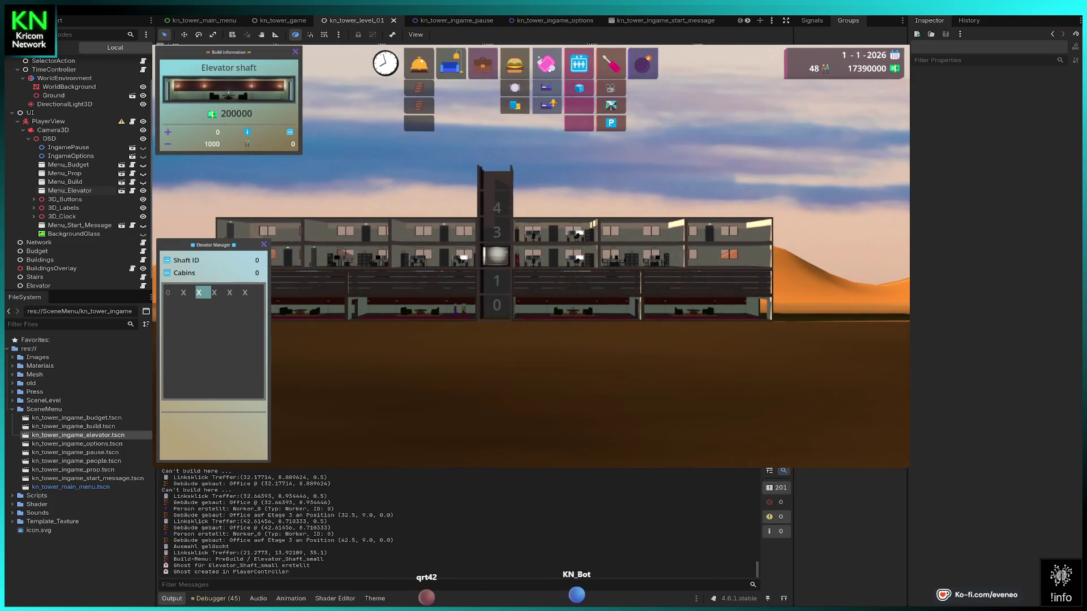
Stack shaft sections from floor 5 up through floor 11.
{"action": "left_click", "coordinate": [496, 175]}
{"action": "key", "text": "w"}
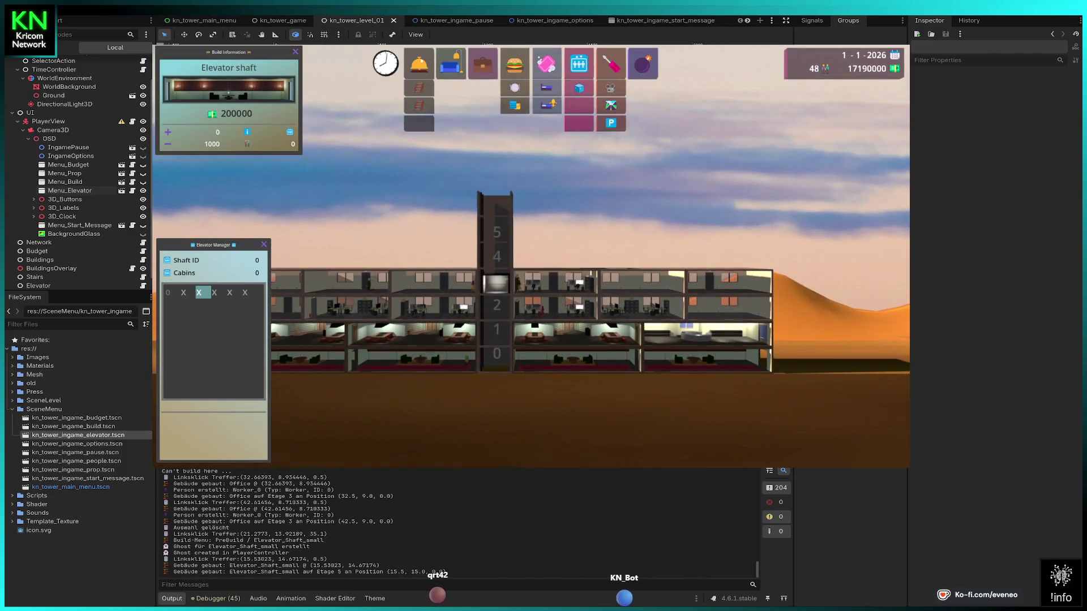
{"action": "left_click", "coordinate": [497, 206]}
{"action": "left_click", "coordinate": [496, 208]}
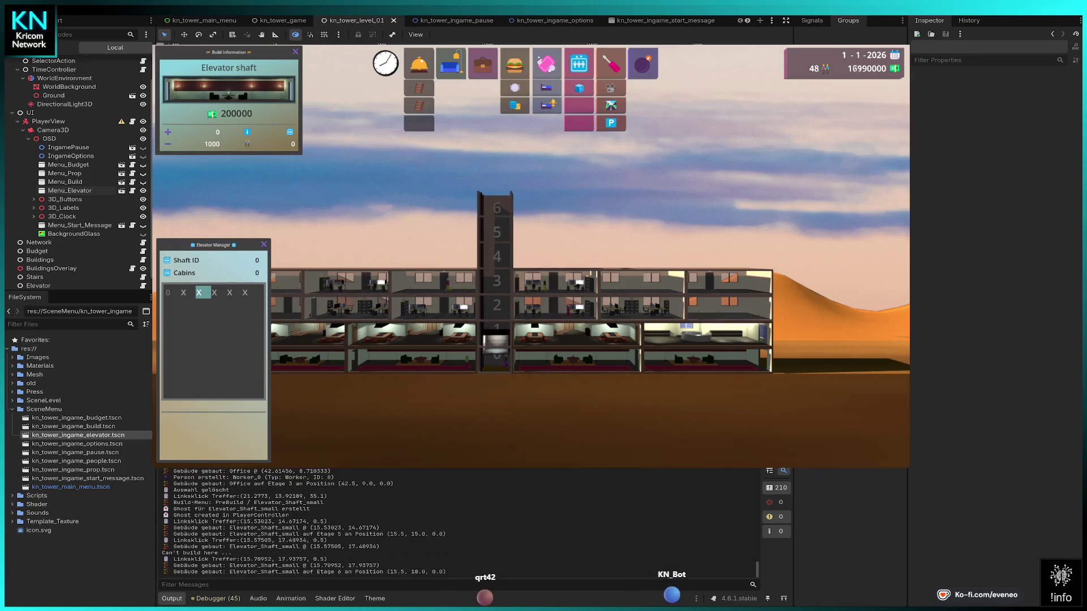
{"action": "left_click", "coordinate": [496, 184]}
{"action": "left_click", "coordinate": [496, 170]}
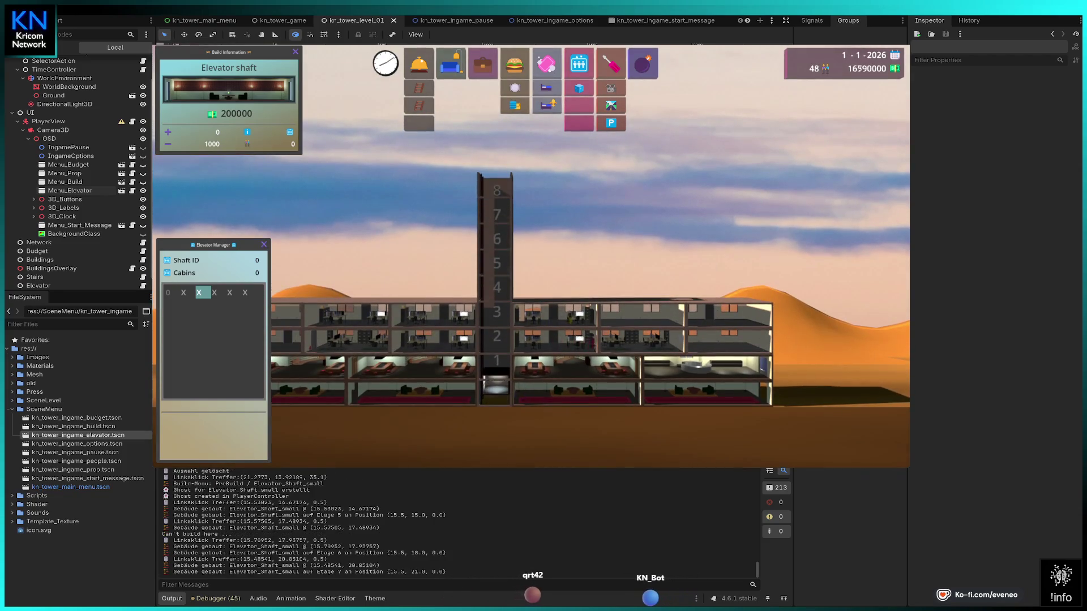
{"action": "left_click", "coordinate": [496, 170]}
{"action": "left_click", "coordinate": [497, 172]}
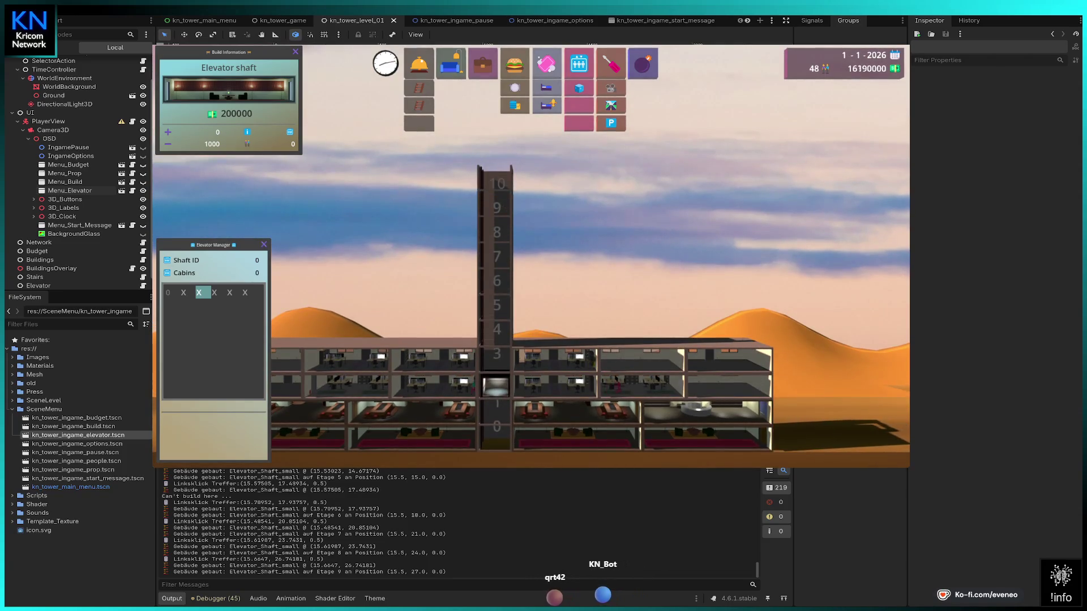
{"action": "left_click", "coordinate": [497, 181]}
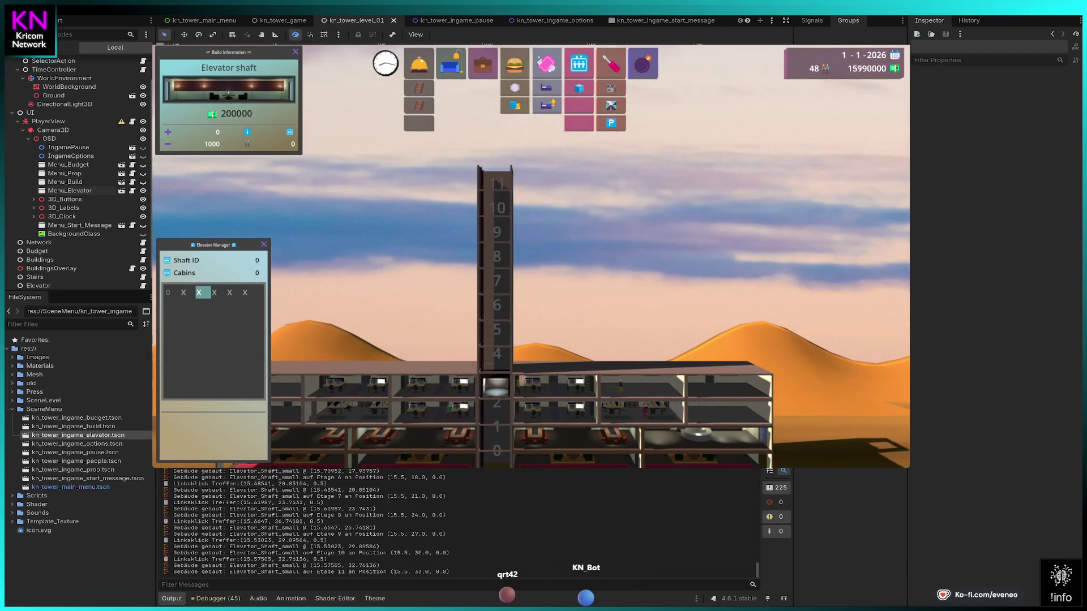
{"action": "right_click", "coordinate": [497, 182]}
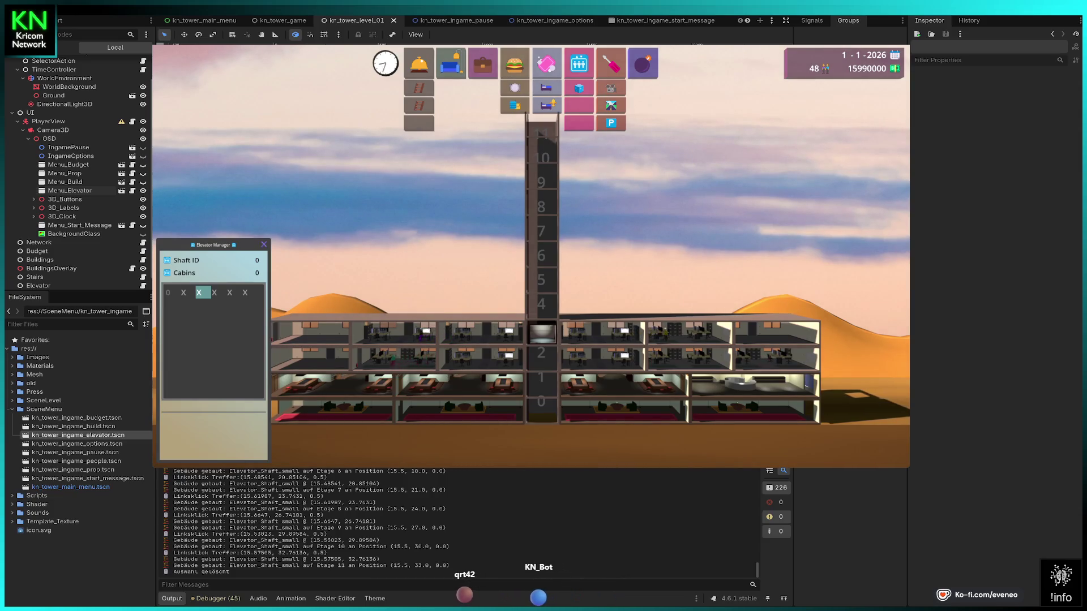
{"action": "key", "text": "Left"}
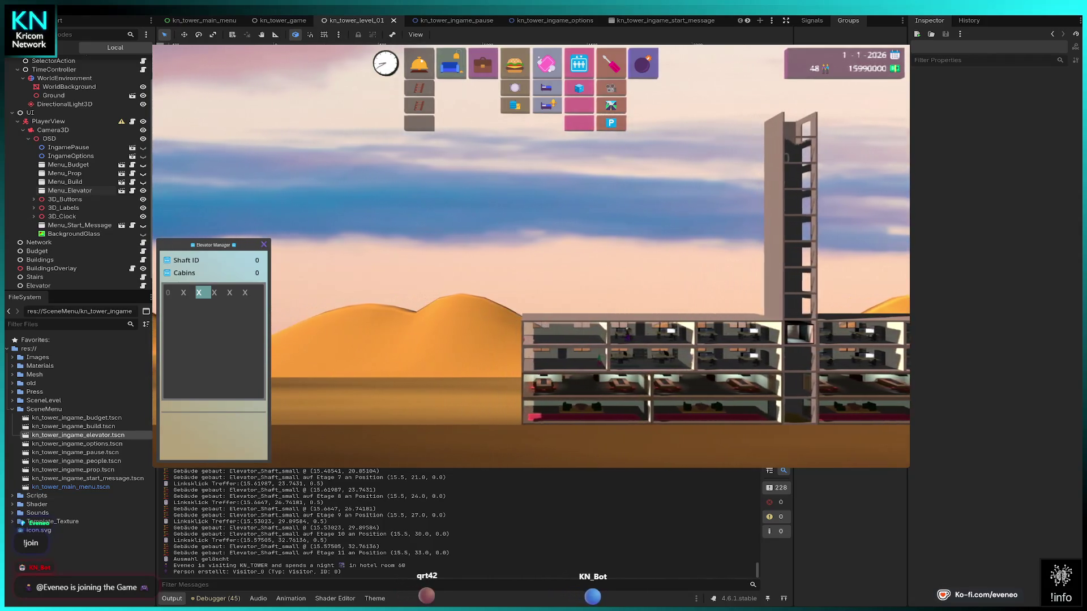
Inspect the arriving visitor, then place a Condominium on floor 4 left of the shaft.
{"action": "key", "text": "Left"}
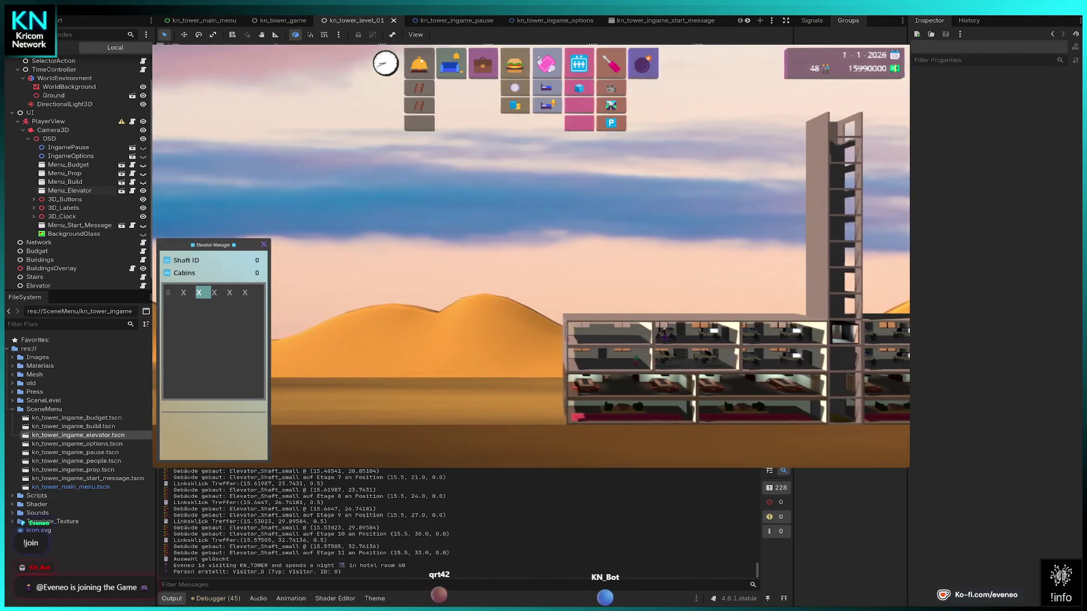
{"action": "left_click", "coordinate": [294, 409]}
{"action": "key", "text": "Right"}
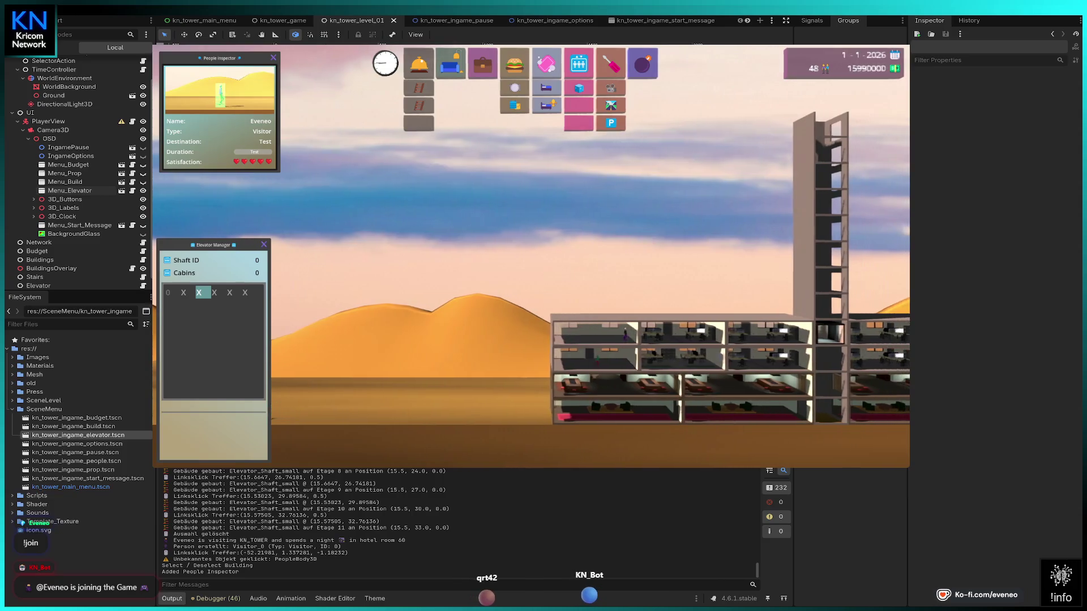
{"action": "key", "text": "Right"}
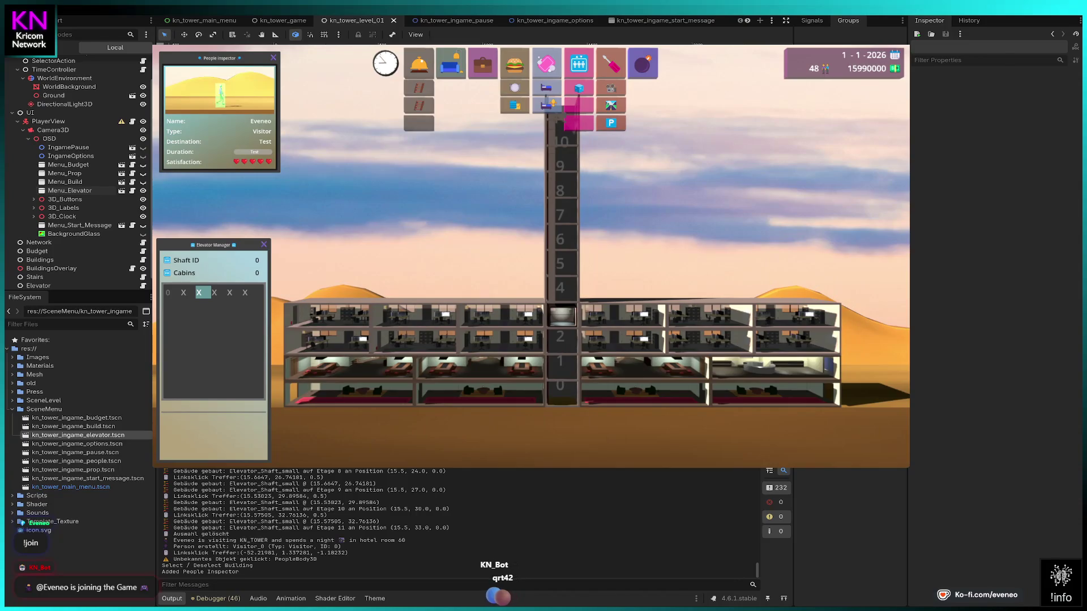
{"action": "left_click", "coordinate": [546, 105]}
{"action": "left_click", "coordinate": [480, 288]}
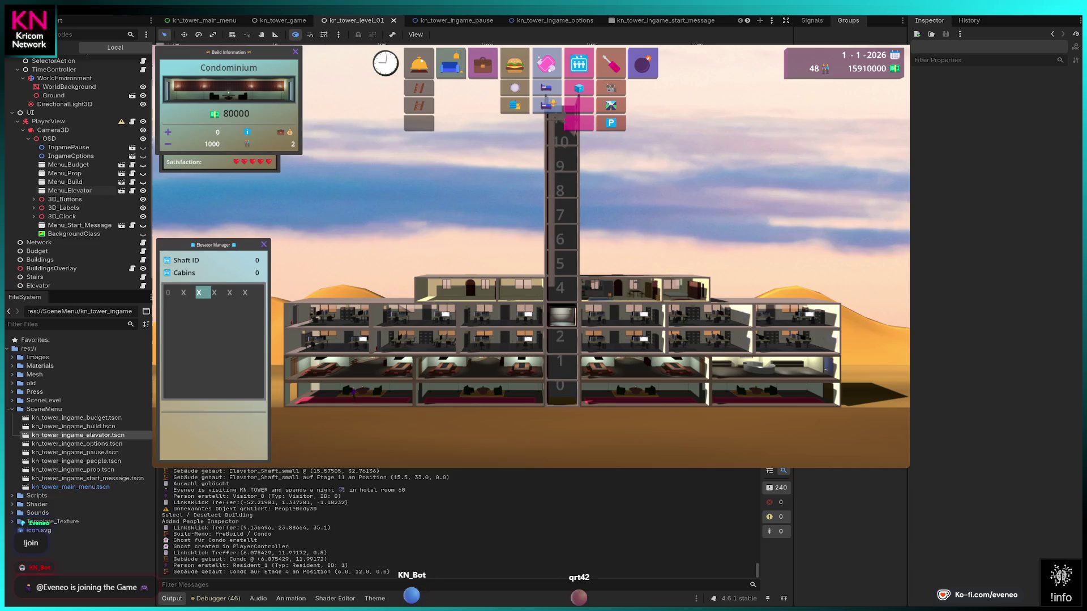
Add condos on floor 4 on both sides of the shaft, out to the far right.
{"action": "left_click", "coordinate": [645, 289]}
{"action": "left_click", "coordinate": [646, 288]}
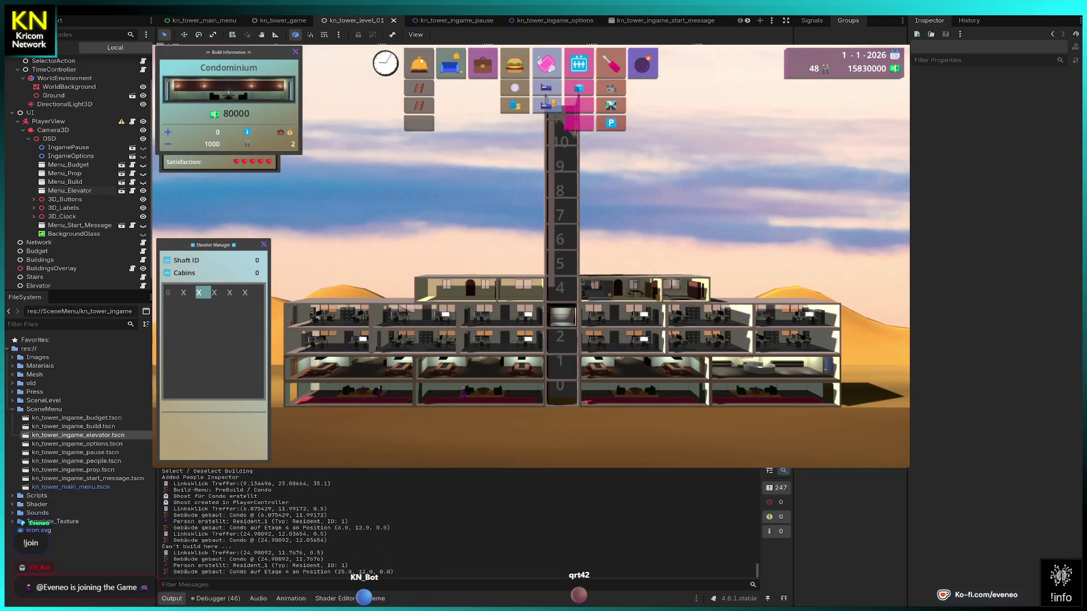
{"action": "left_click", "coordinate": [348, 289]}
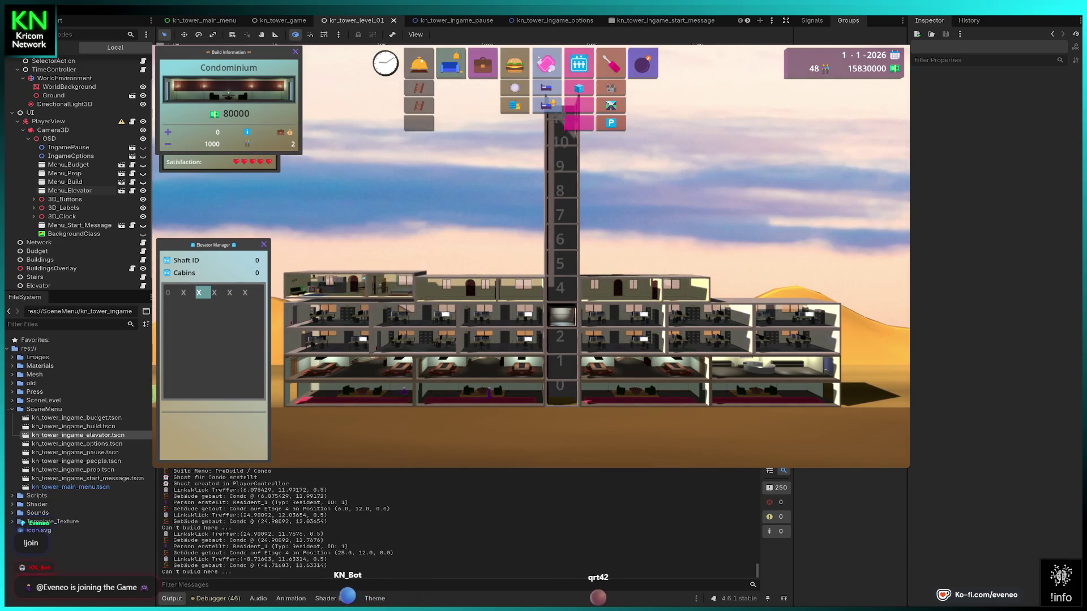
{"action": "left_click", "coordinate": [793, 289]}
{"action": "left_click", "coordinate": [778, 289]}
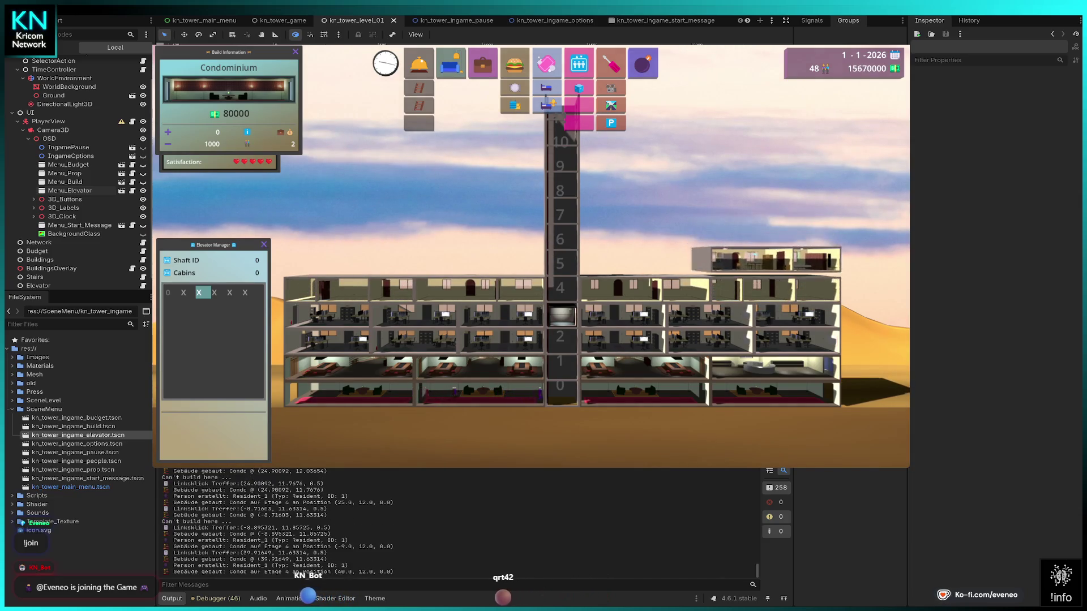
Place condos on floors 5 to 7 across the left and right wings.
{"action": "left_click", "coordinate": [646, 263]}
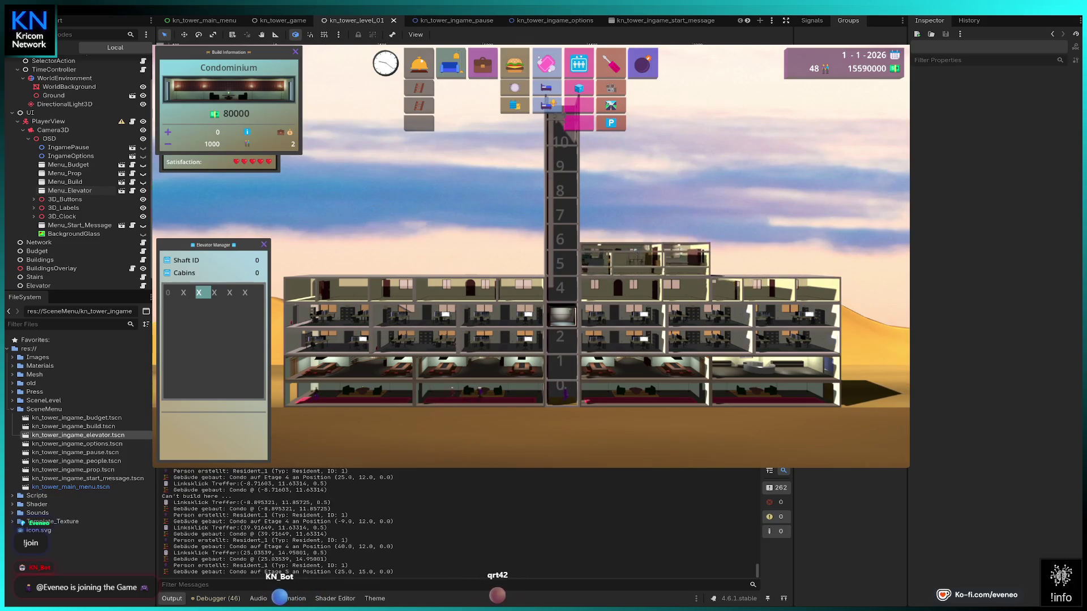
{"action": "left_click", "coordinate": [646, 241]}
{"action": "left_click", "coordinate": [645, 218]}
{"action": "left_click", "coordinate": [665, 211]}
{"action": "left_click", "coordinate": [506, 264]}
{"action": "left_click", "coordinate": [506, 244]}
{"action": "left_click", "coordinate": [507, 240]}
{"action": "left_click", "coordinate": [507, 209]}
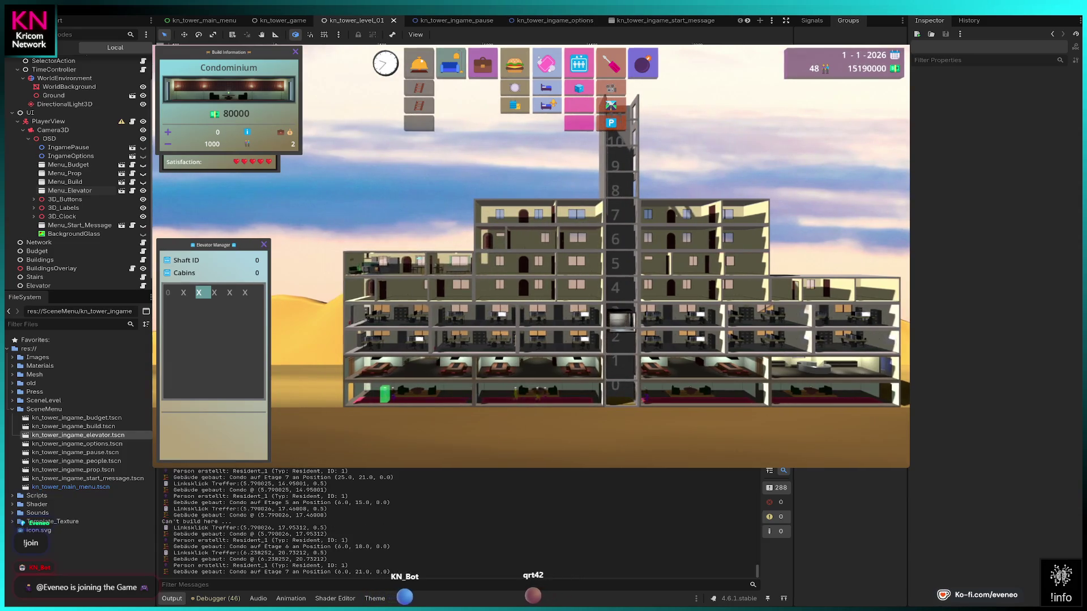
{"action": "left_click", "coordinate": [408, 264]}
{"action": "left_click", "coordinate": [408, 237]}
{"action": "left_click", "coordinate": [408, 211]}
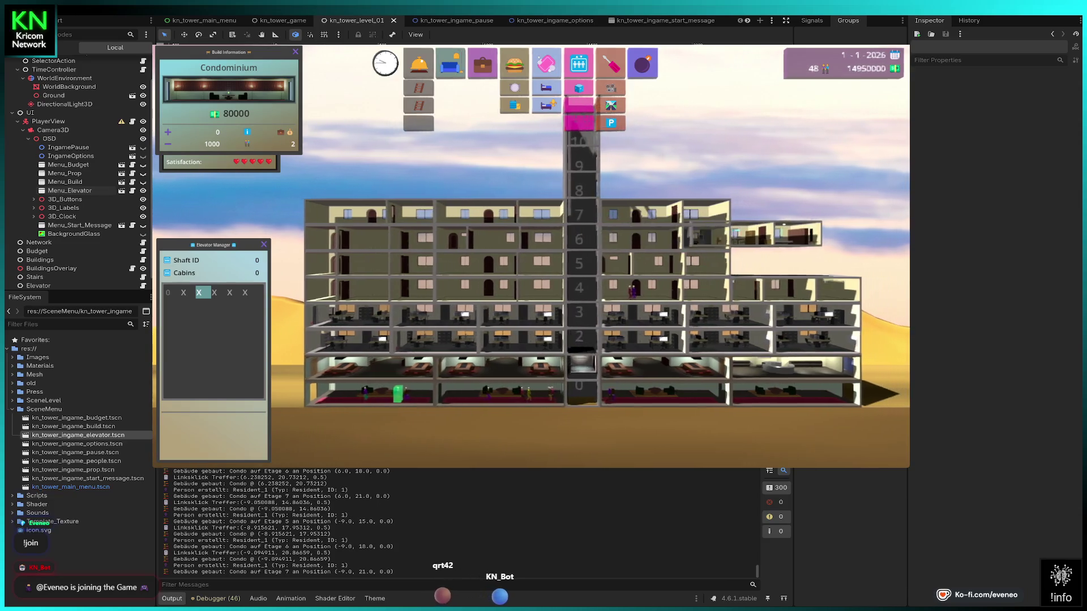
Complete the outer right wing with condos on floors 5, 6 and 7.
{"action": "left_click", "coordinate": [691, 264]}
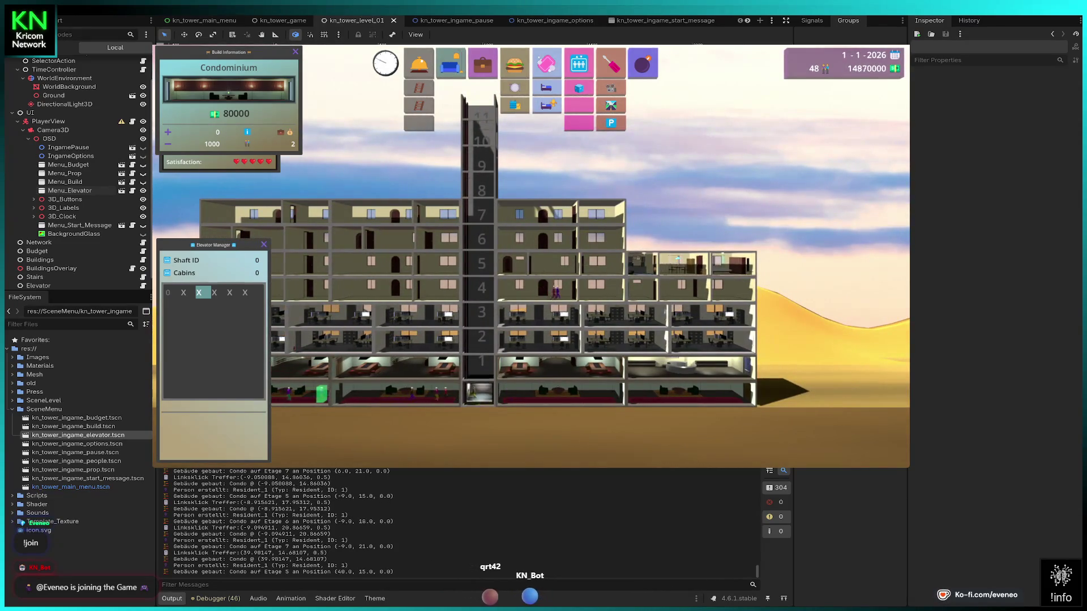
{"action": "left_click", "coordinate": [690, 237]}
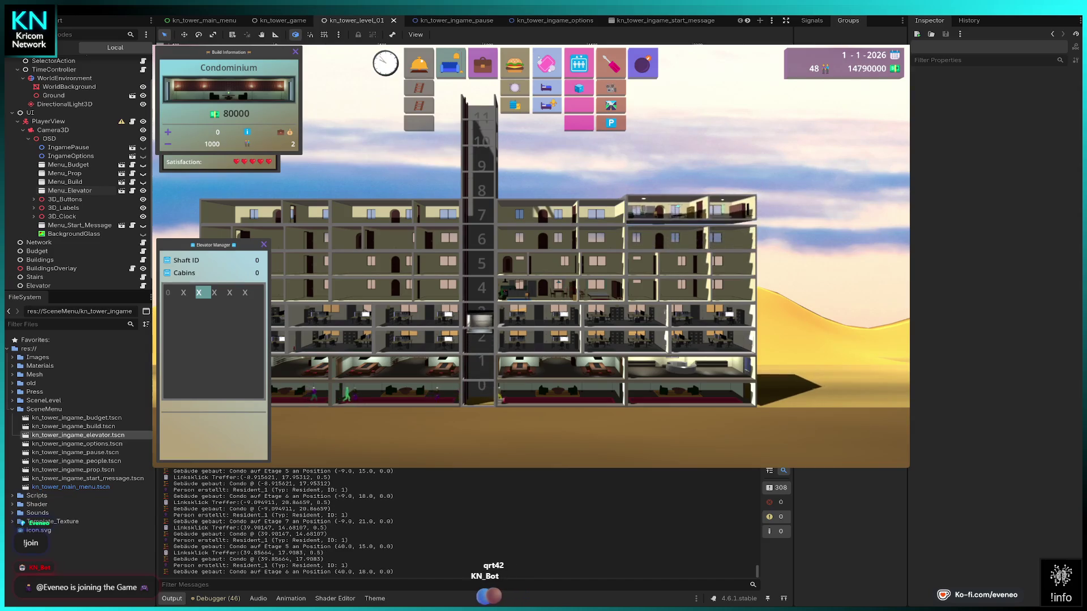
{"action": "left_click", "coordinate": [690, 232]}
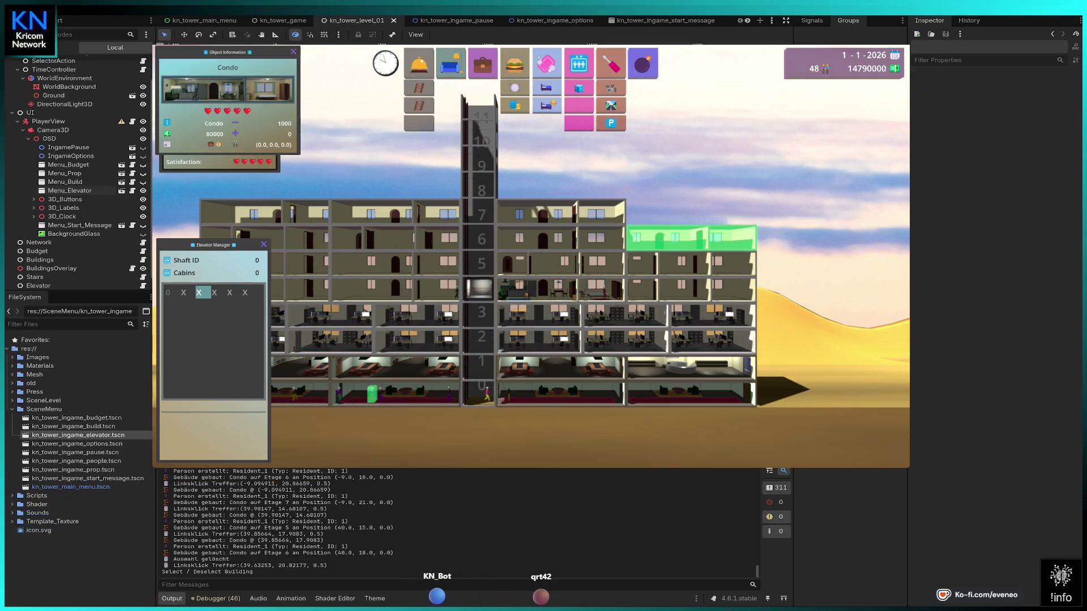
{"action": "left_click", "coordinate": [687, 233]}
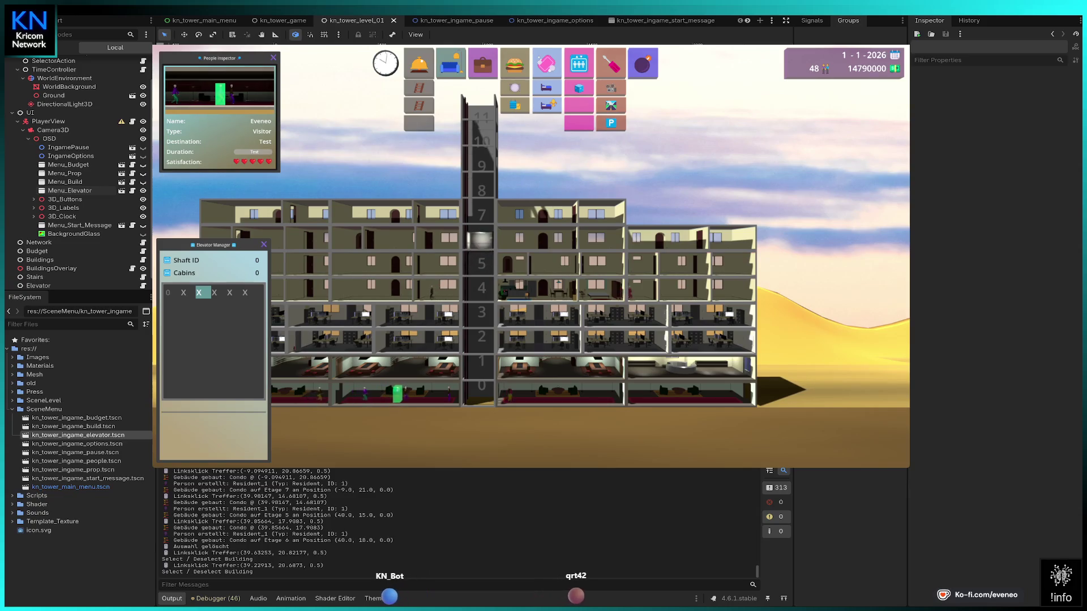
{"action": "key", "text": "Escape"}
{"action": "left_click", "coordinate": [546, 88]}
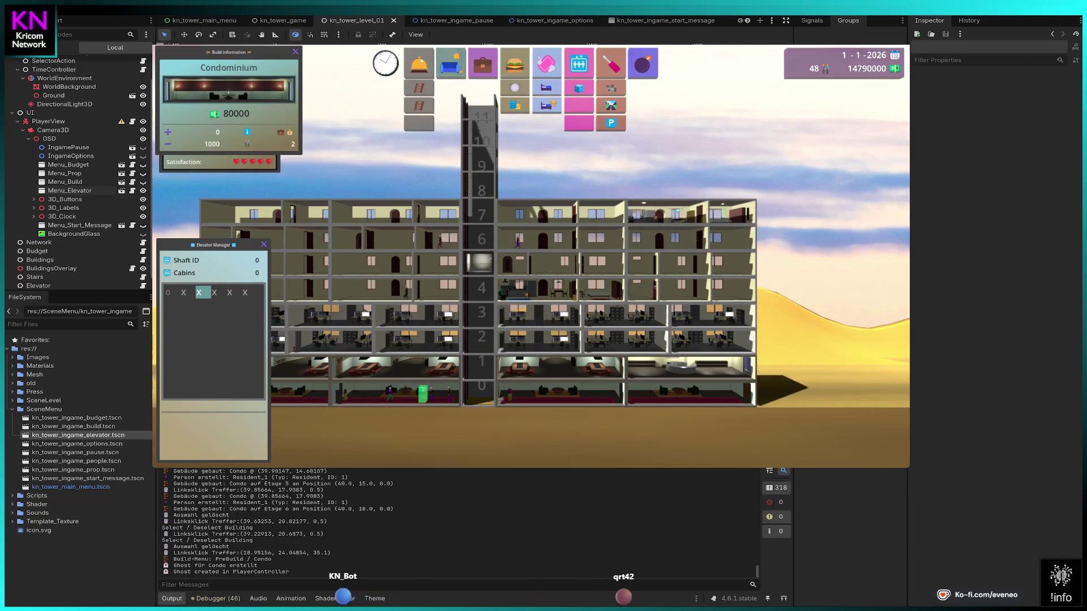
{"action": "left_click", "coordinate": [674, 207]}
{"action": "left_click", "coordinate": [673, 210]}
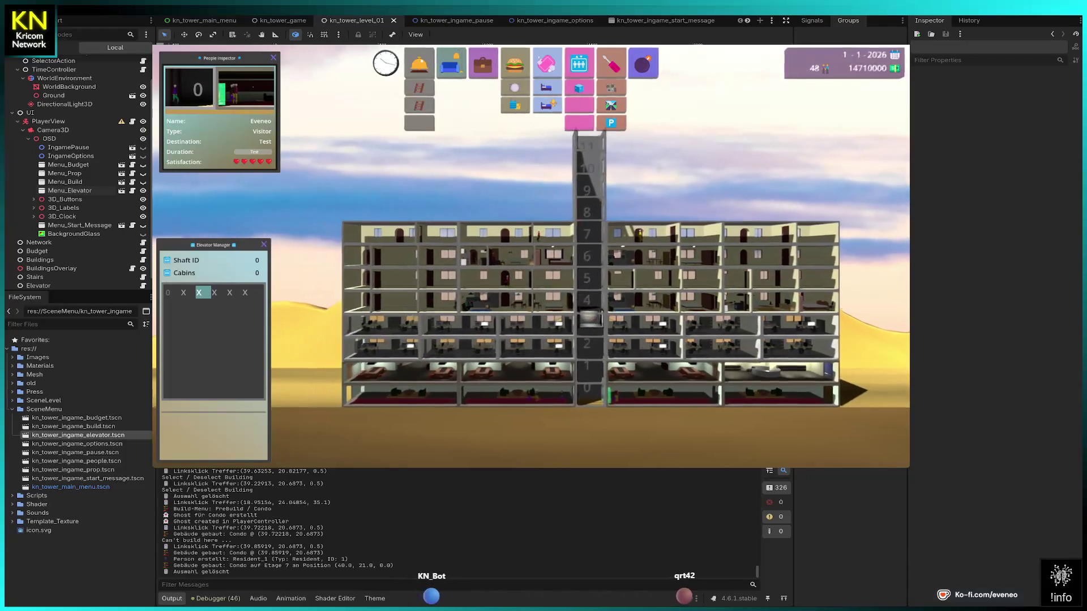
{"action": "left_click", "coordinate": [419, 64]}
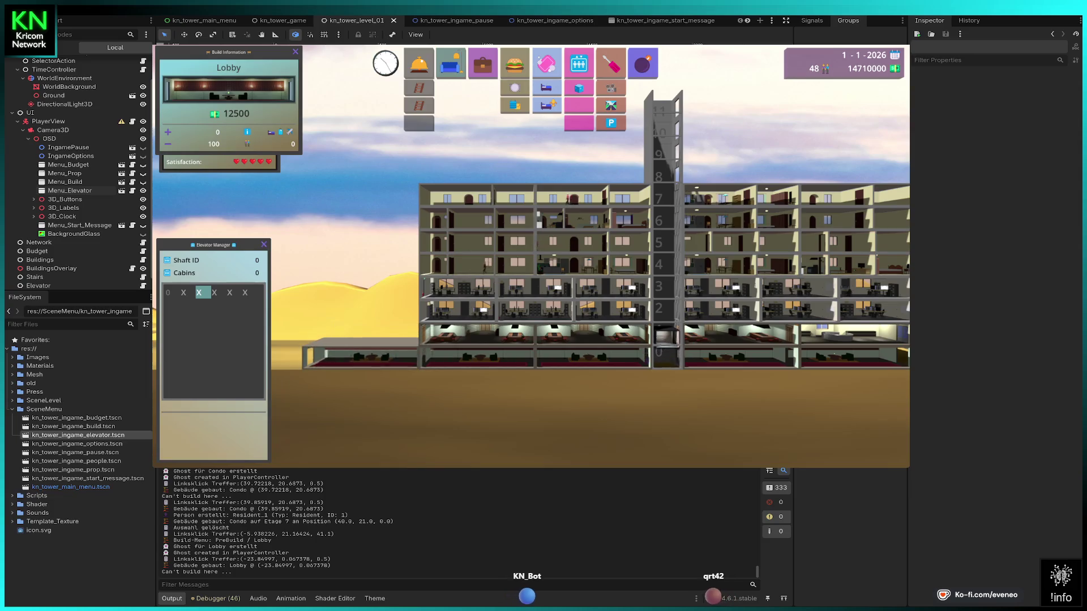
Add ground-level lobbies on the far left and far right of the tower.
{"action": "left_click", "coordinate": [357, 354]}
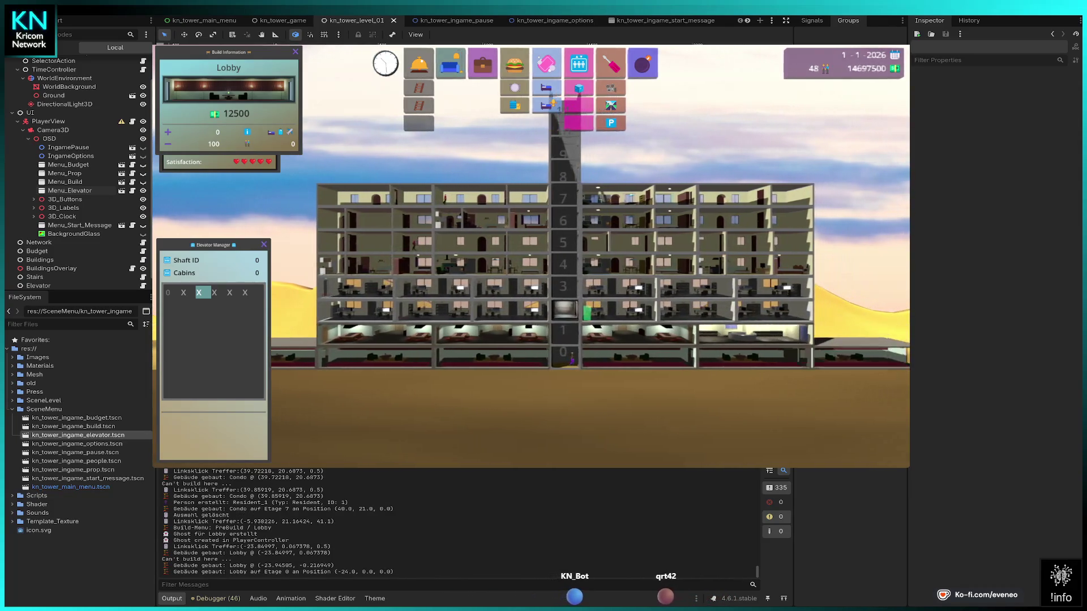
{"action": "left_click", "coordinate": [861, 356]}
{"action": "key", "text": "Escape"}
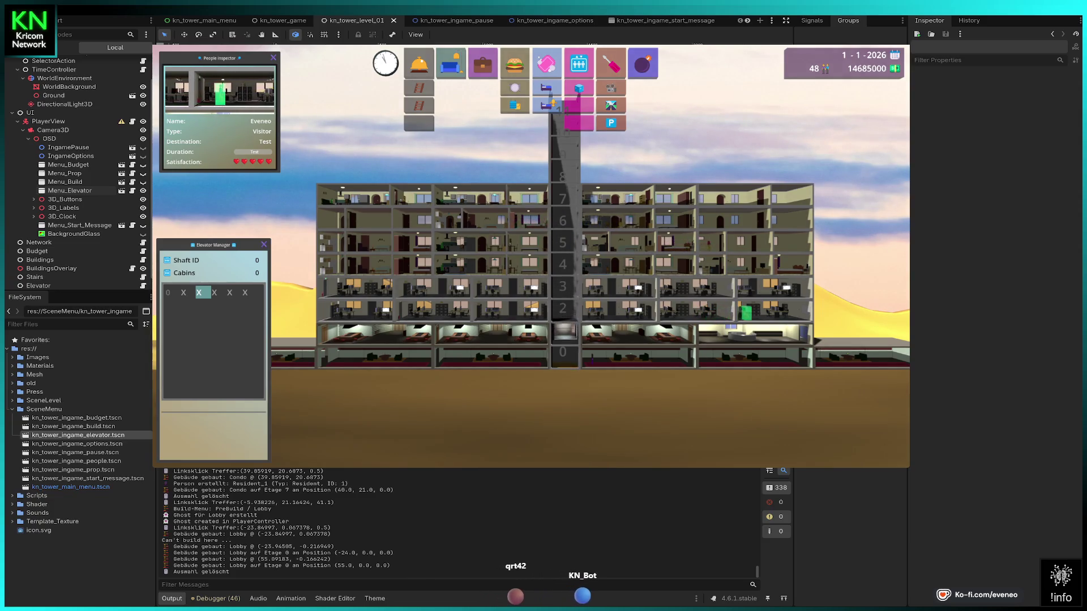
{"action": "key", "text": "Left"}
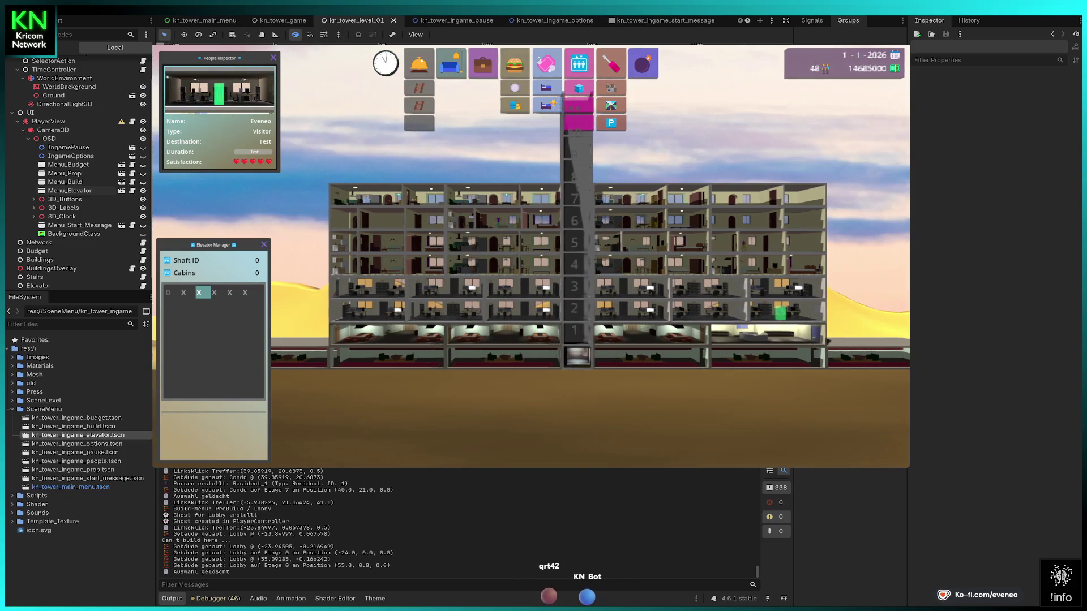
{"action": "left_click", "coordinate": [483, 64]}
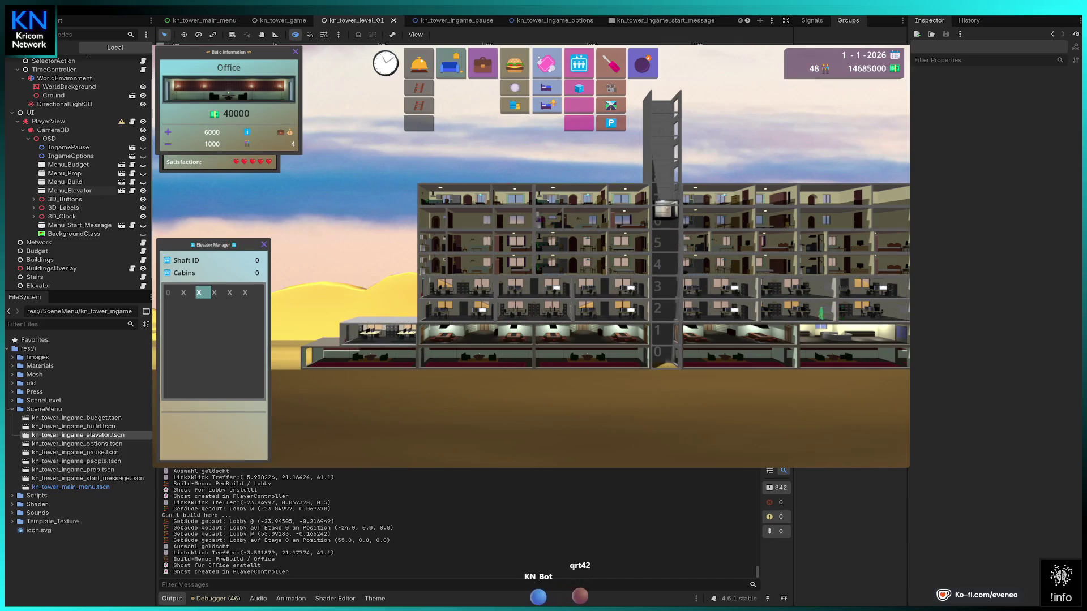
Stack offices on floors 1 through 6 left of the tower.
{"action": "left_click", "coordinate": [378, 330]}
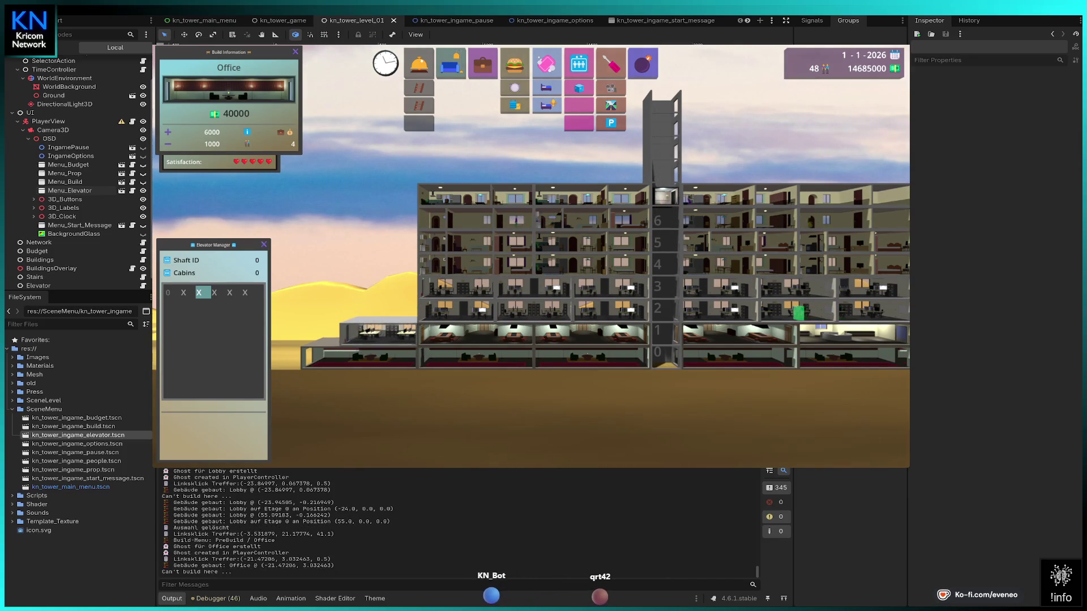
{"action": "left_click", "coordinate": [378, 330]}
{"action": "left_click", "coordinate": [378, 334]}
{"action": "key", "text": "Left"}
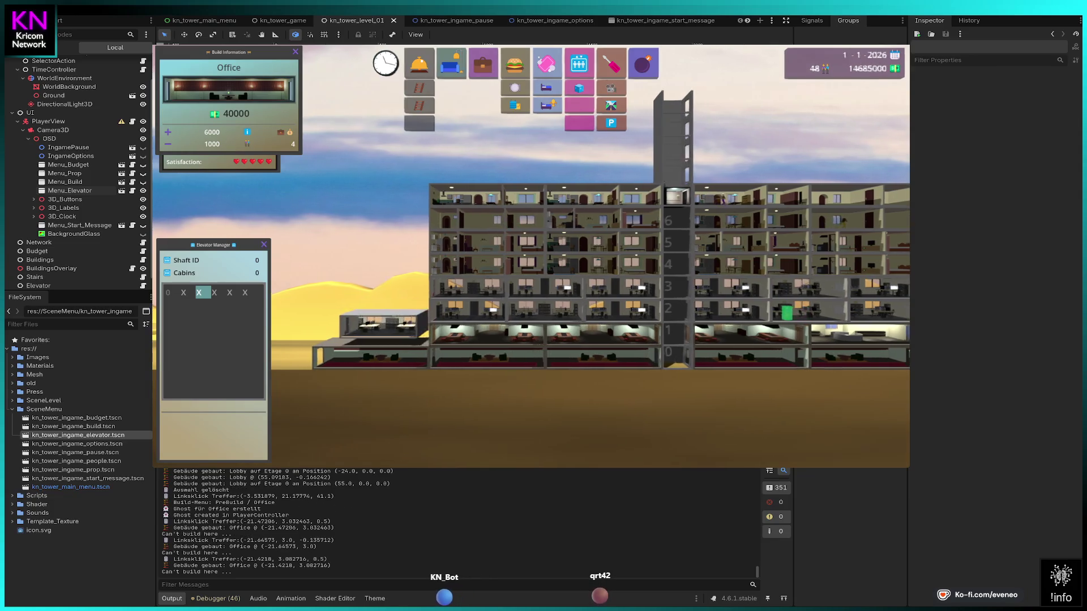
{"action": "left_click", "coordinate": [413, 320]}
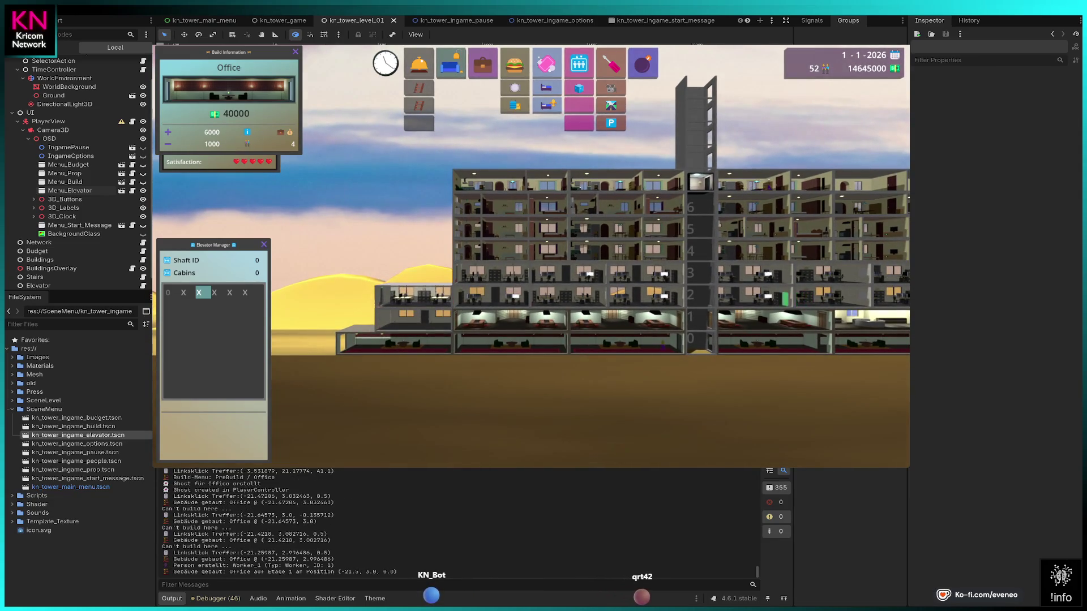
{"action": "left_click", "coordinate": [413, 295]}
{"action": "left_click", "coordinate": [413, 273]}
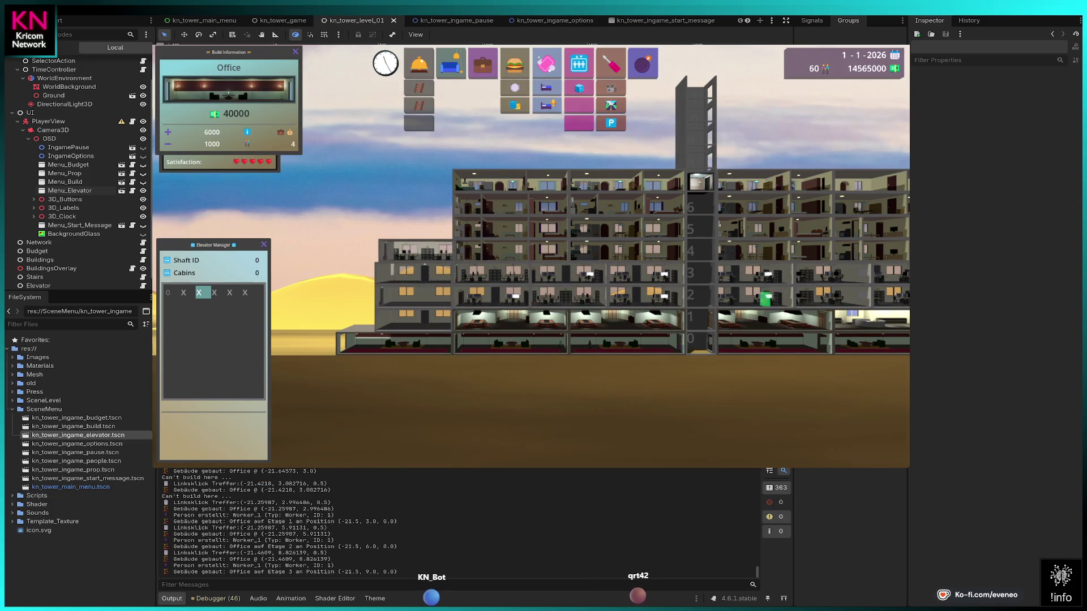
{"action": "left_click", "coordinate": [413, 250]}
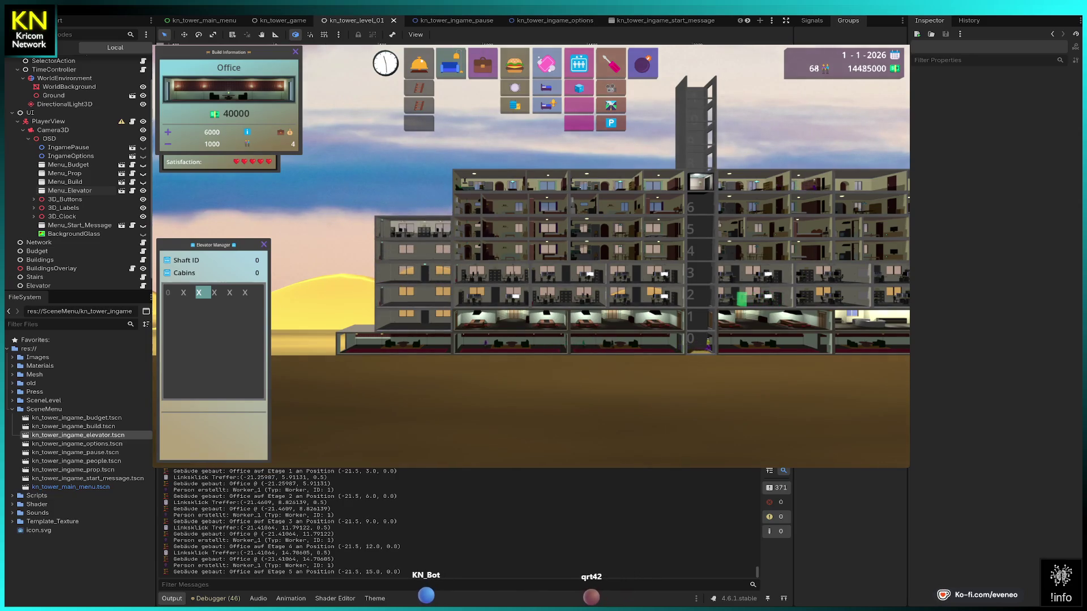
{"action": "left_click", "coordinate": [413, 207]}
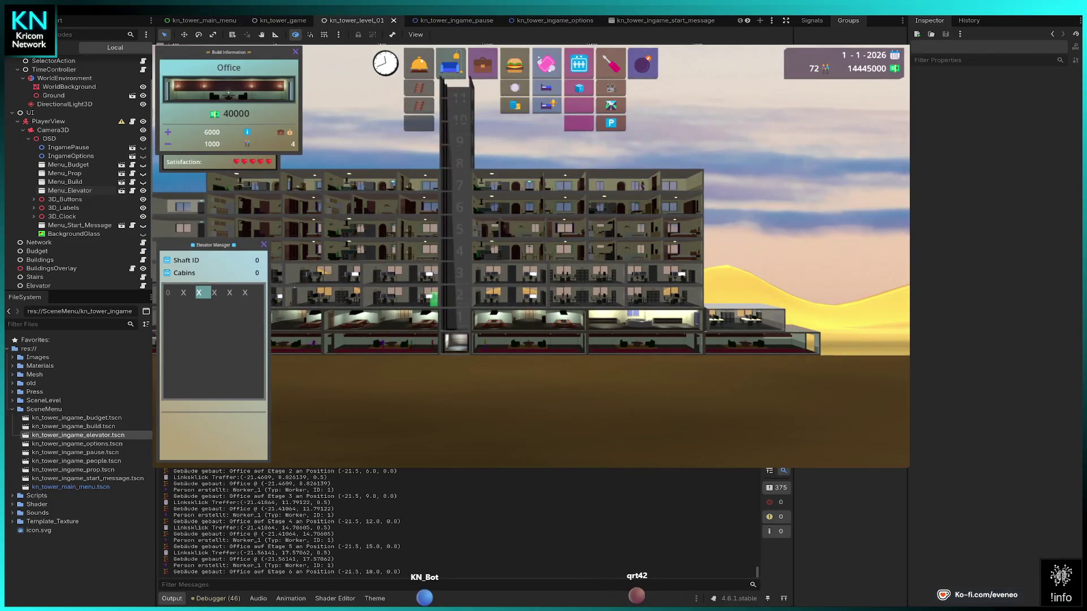
Place the first office on floor 1 at the tower's right end.
{"action": "left_click", "coordinate": [744, 317]}
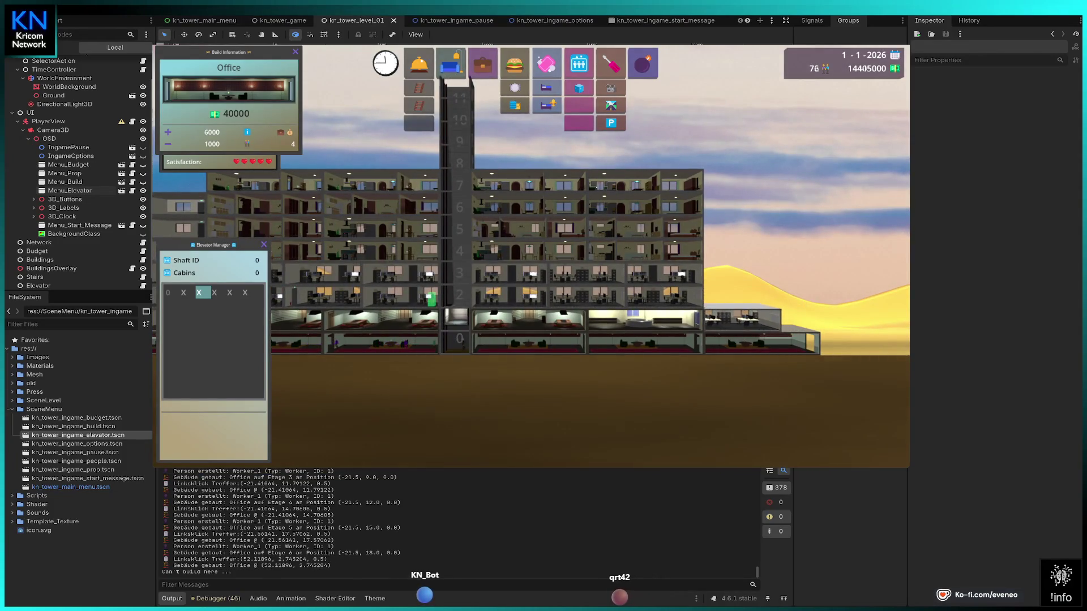
{"action": "left_click", "coordinate": [743, 286]}
{"action": "left_click", "coordinate": [741, 264]}
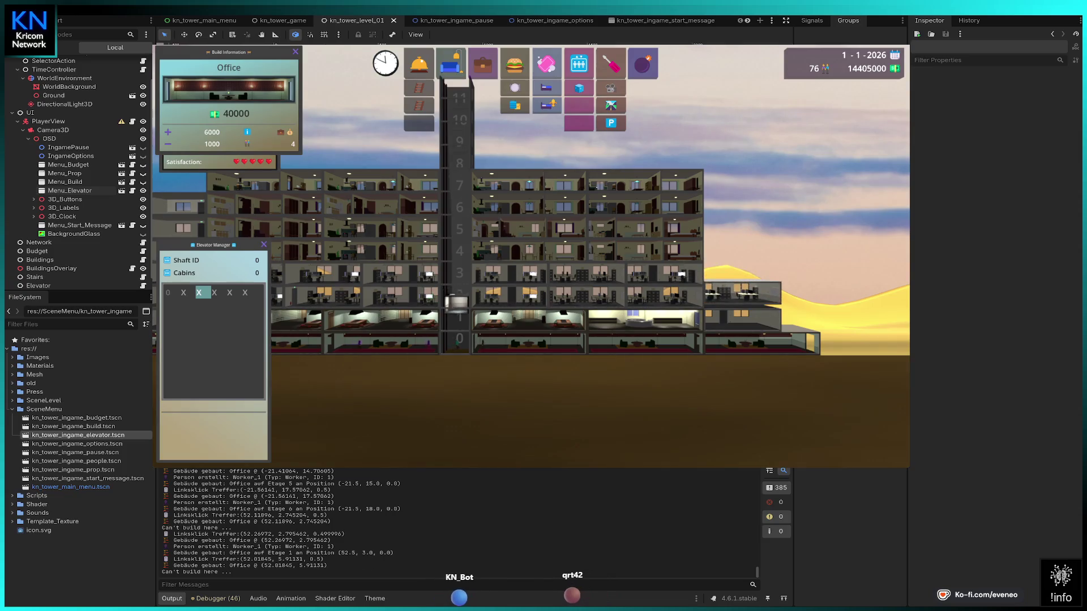
{"action": "left_click", "coordinate": [736, 278]}
{"action": "left_click", "coordinate": [742, 283]}
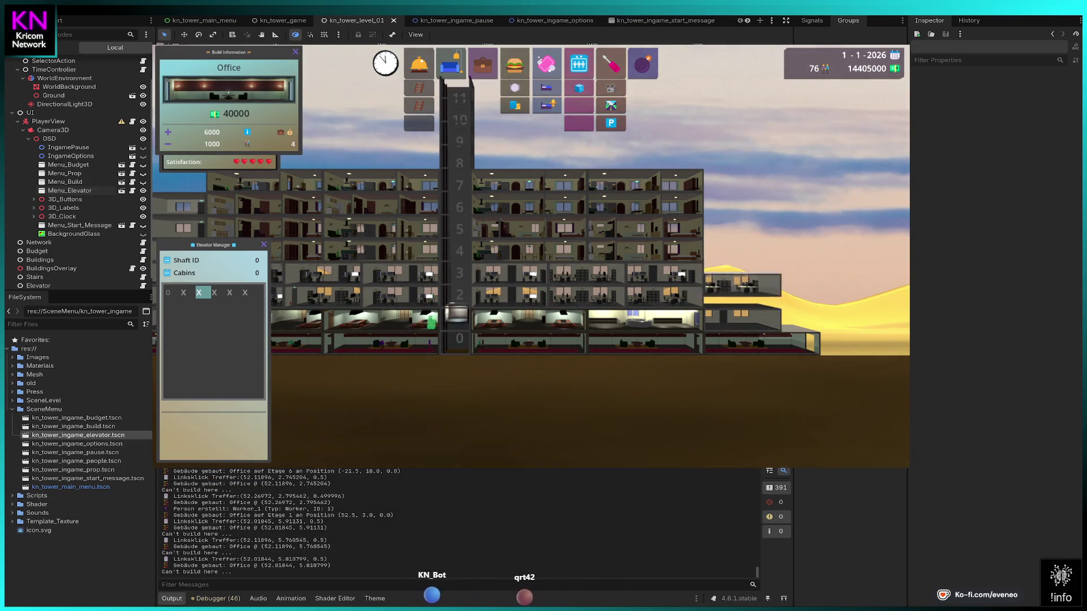
{"action": "left_click", "coordinate": [744, 288]}
{"action": "key", "text": "Right"}
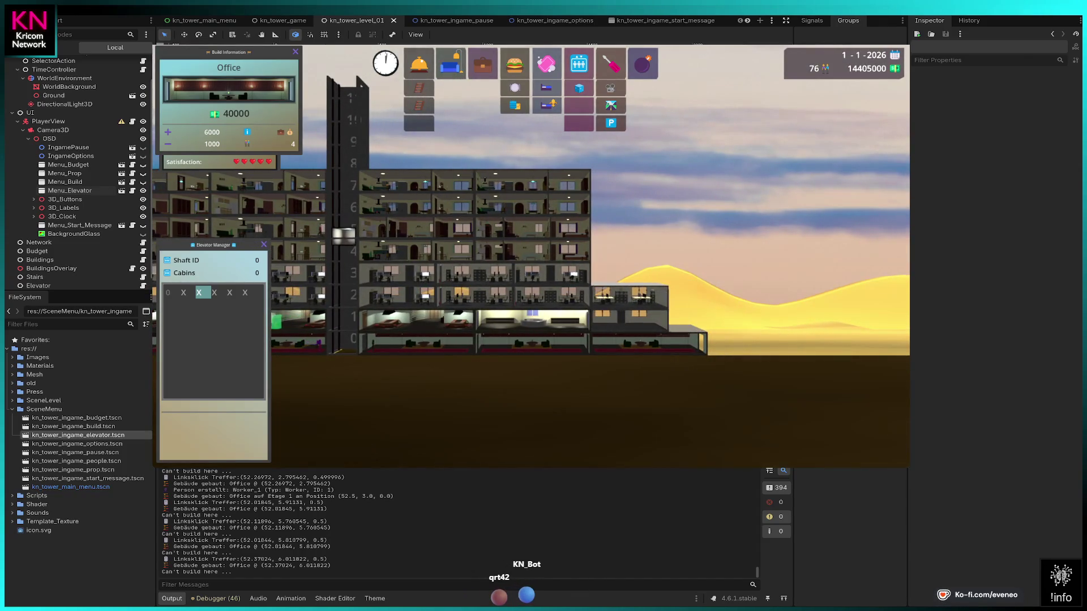
Build offices on floors 2 to 6 right of the elevator shaft.
{"action": "left_click", "coordinate": [628, 273]}
{"action": "left_click", "coordinate": [628, 251]}
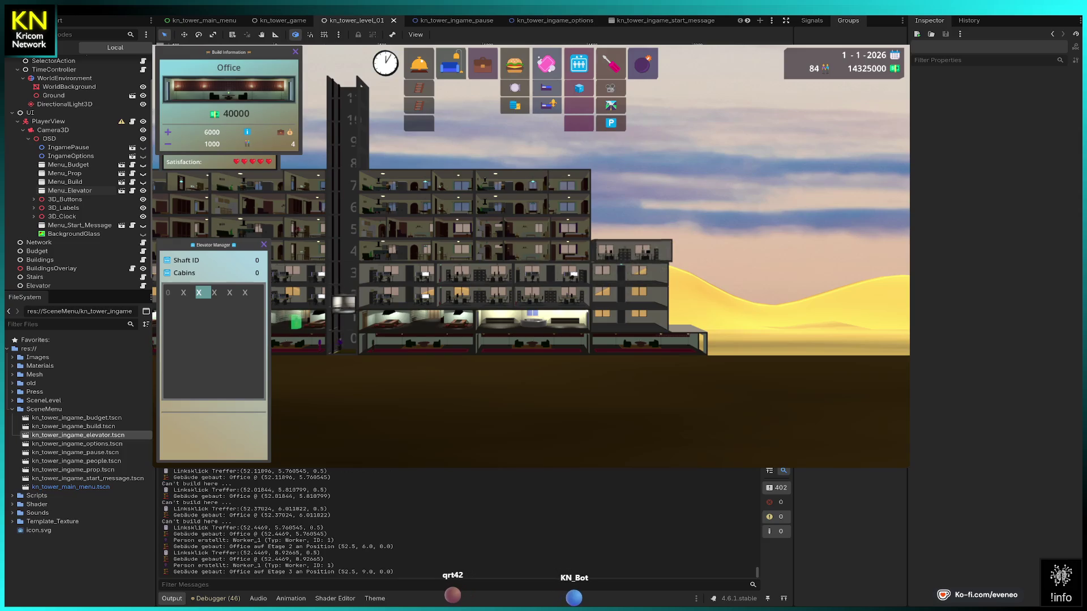
{"action": "left_click", "coordinate": [622, 229]}
{"action": "left_click", "coordinate": [630, 229]}
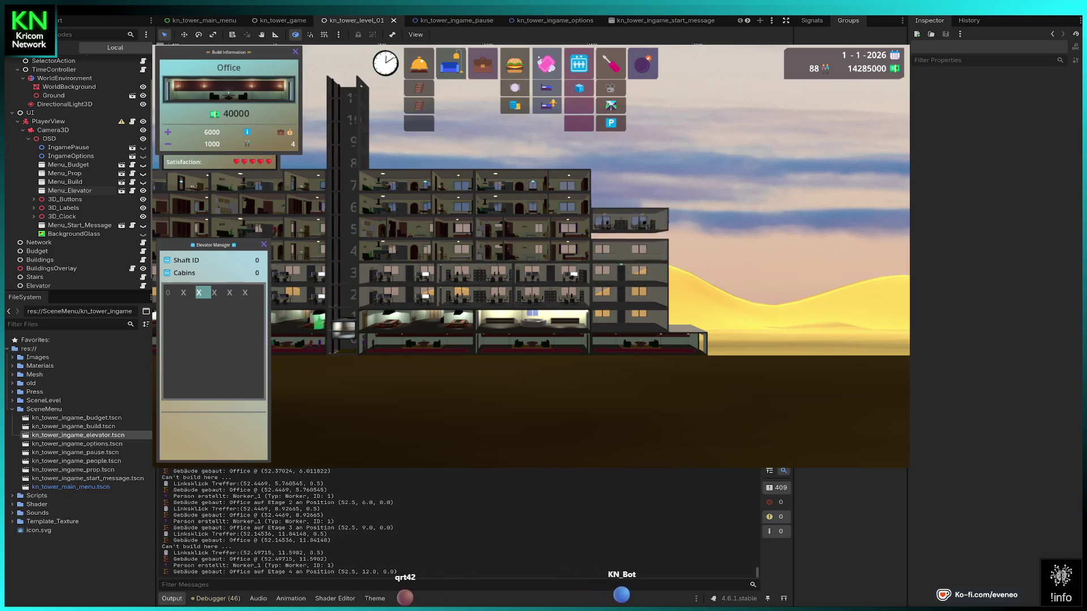
{"action": "left_click", "coordinate": [628, 207]}
{"action": "left_click", "coordinate": [629, 186]}
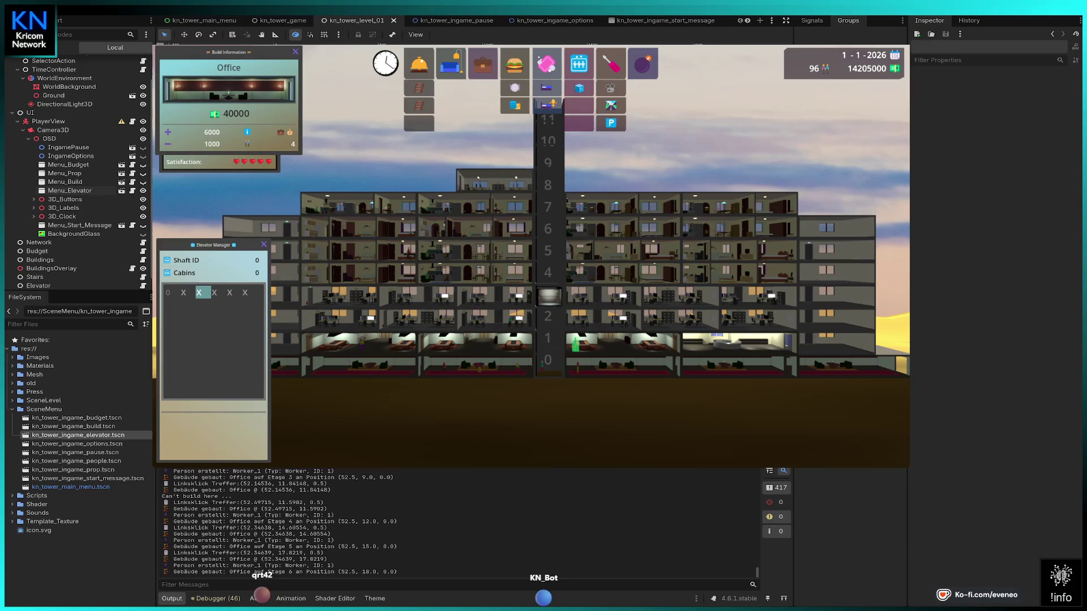
Add a row of four offices along floor 8.
{"action": "left_click", "coordinate": [494, 180]}
{"action": "left_click", "coordinate": [437, 177]}
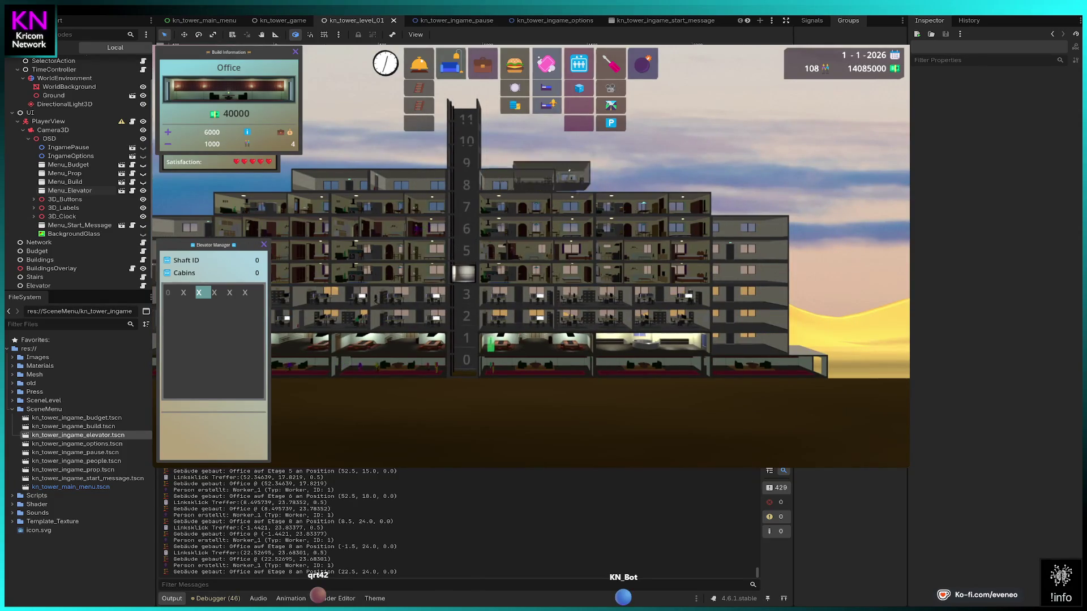
{"action": "left_click", "coordinate": [591, 180]}
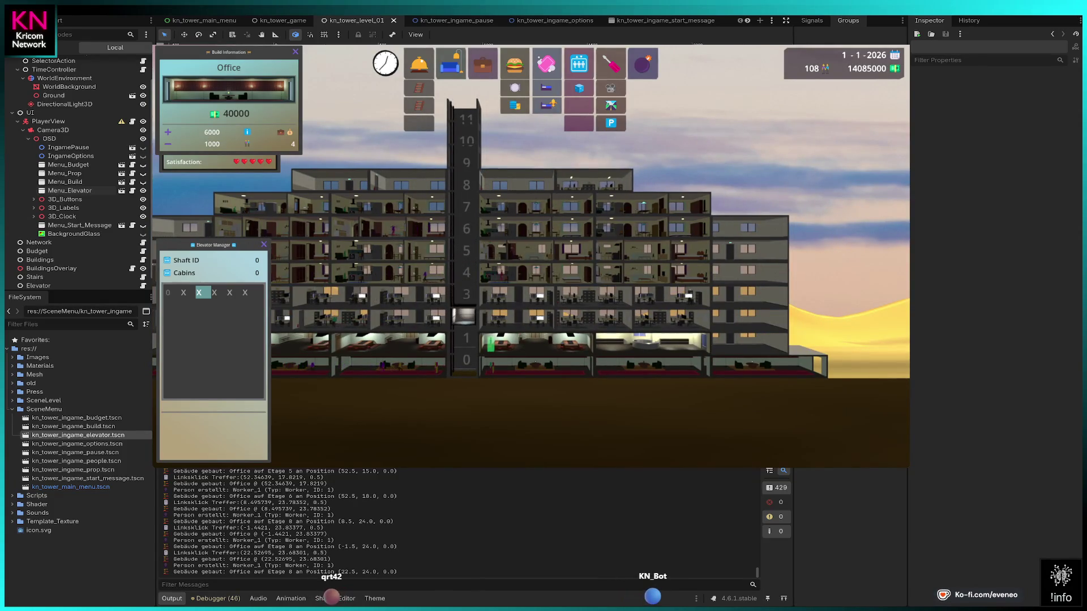
{"action": "left_click", "coordinate": [595, 183]}
{"action": "key", "text": "Escape"}
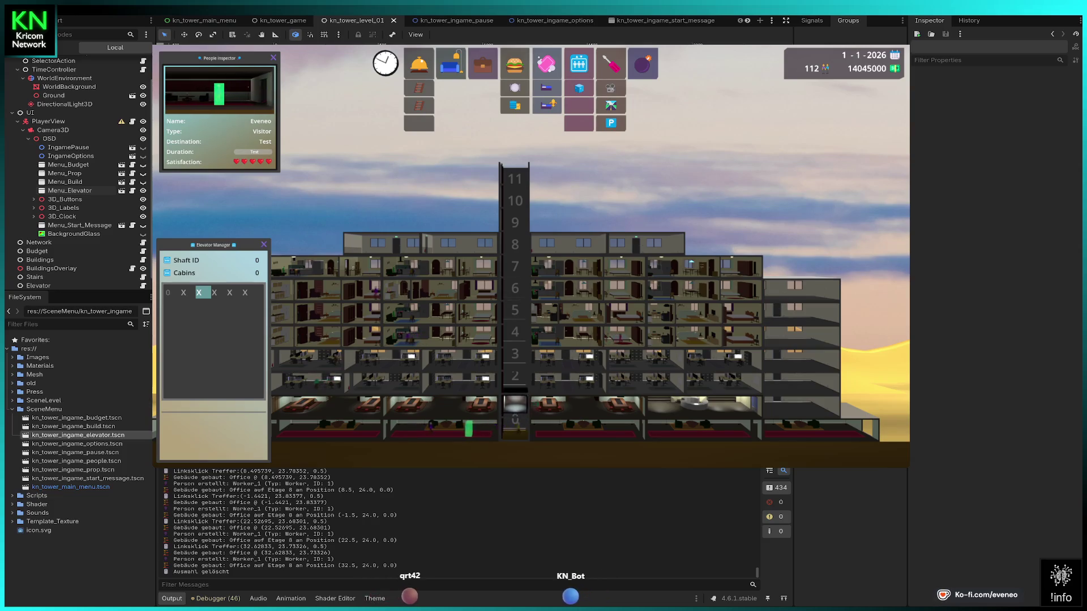
Build a Hotel Laundry on floor 9 and Hotel Rooms across floors 9 and 10.
{"action": "left_click", "coordinate": [611, 88]}
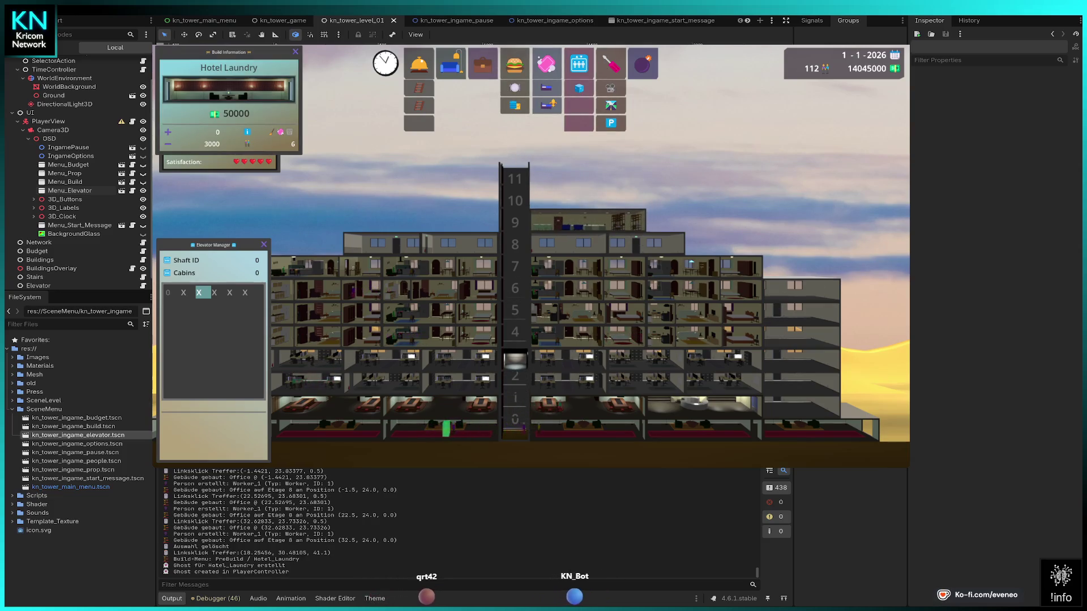
{"action": "left_click", "coordinate": [589, 221]}
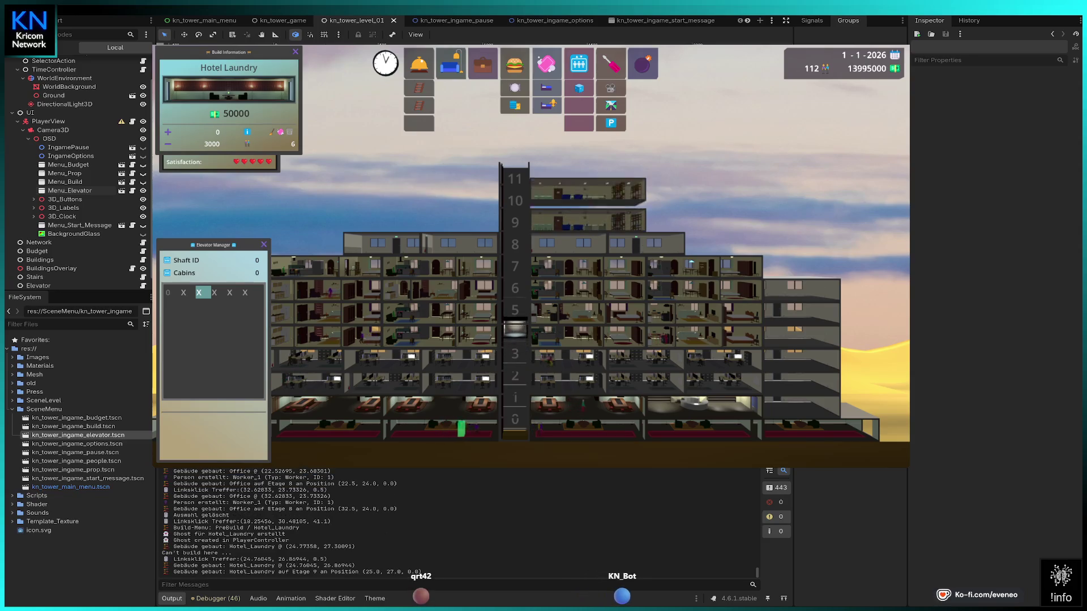
{"action": "left_click", "coordinate": [546, 88]}
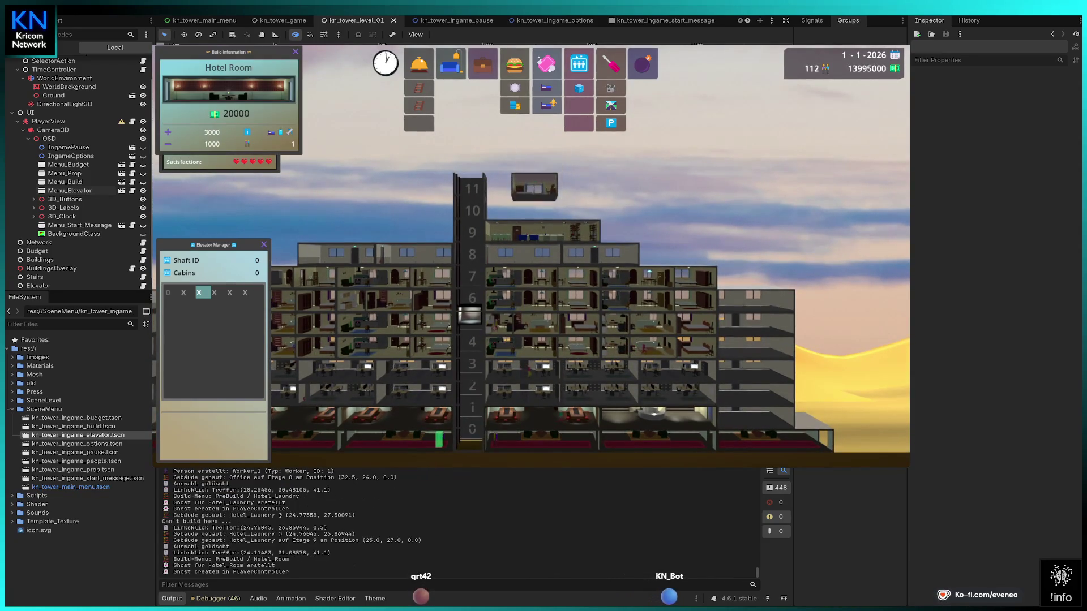
{"action": "left_click", "coordinate": [508, 208]}
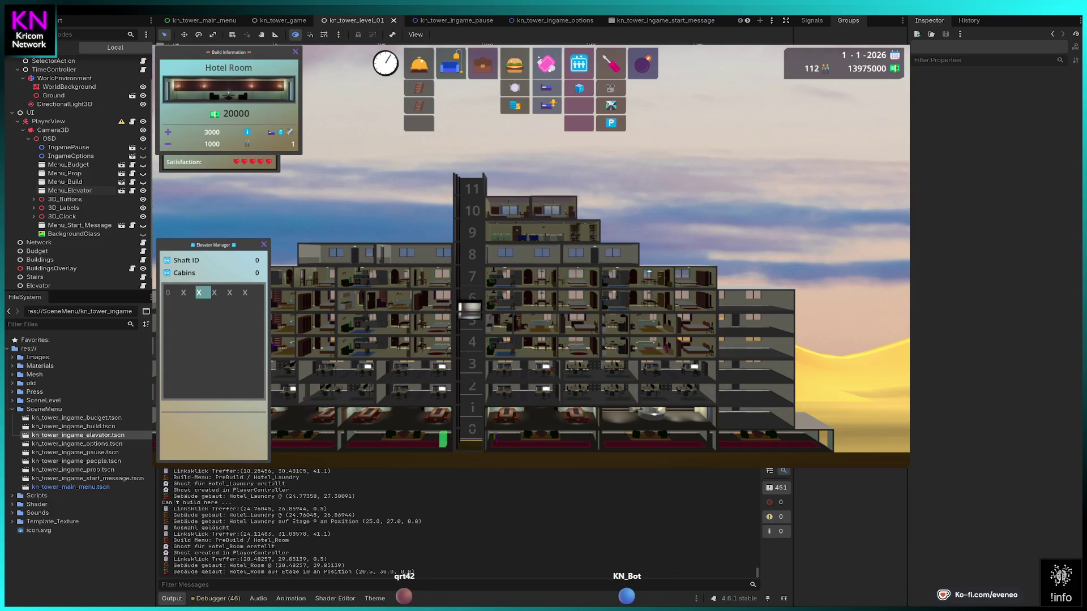
{"action": "left_click", "coordinate": [600, 208]}
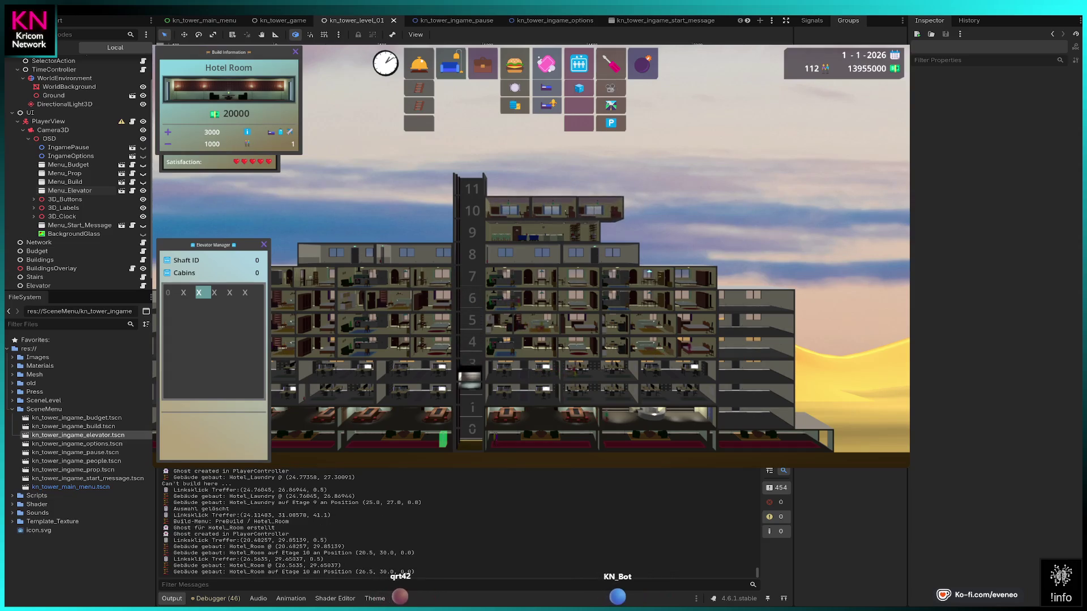
{"action": "left_click", "coordinate": [626, 229]}
{"action": "left_click", "coordinate": [623, 229]}
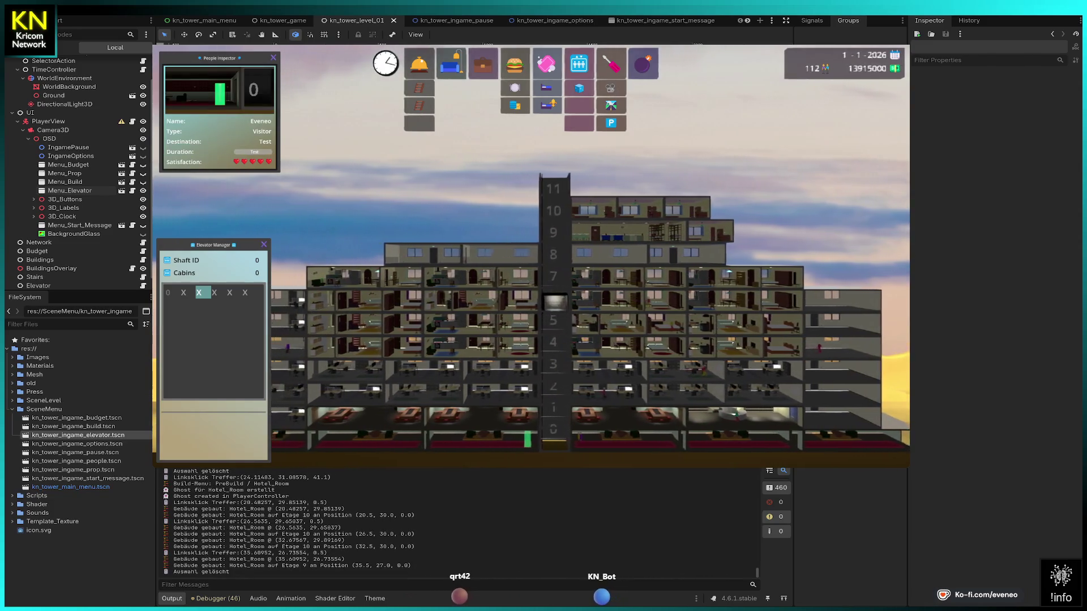
Place two Hotel Suites side by side on floor 9.
{"action": "left_click", "coordinate": [547, 105]}
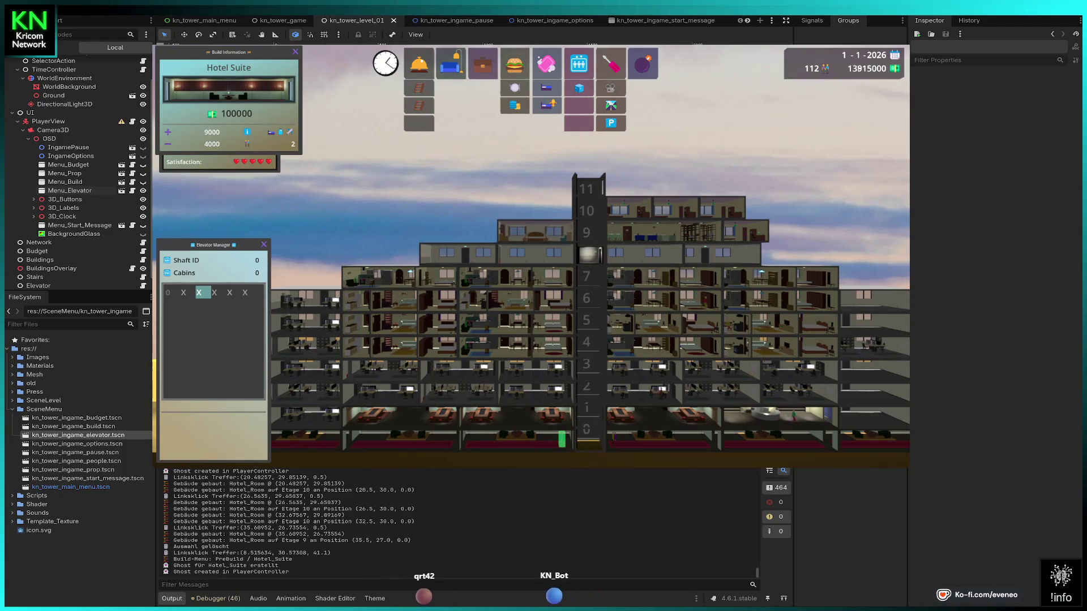
{"action": "left_click", "coordinate": [499, 233]}
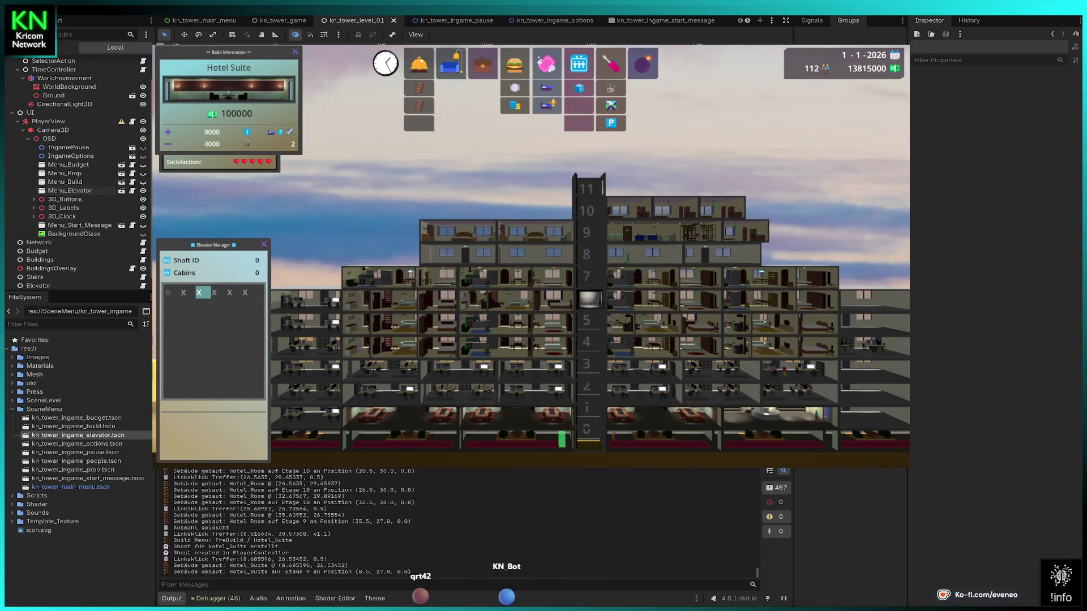
{"action": "left_click", "coordinate": [425, 232]}
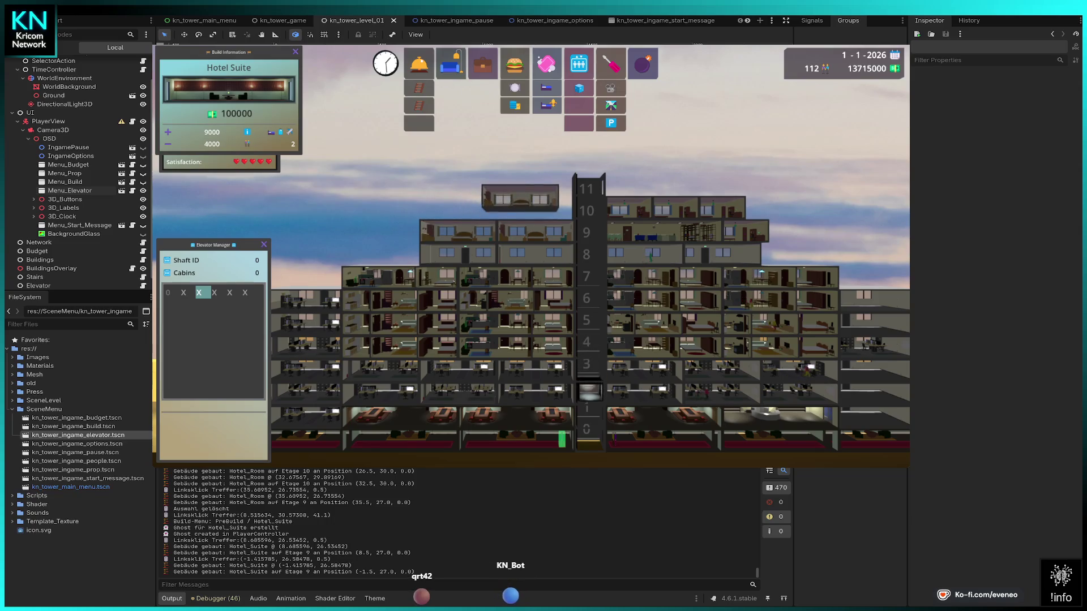
Fill the rest of floor 10 with more Hotel Rooms out to its left end, then cancel building.
{"action": "left_click", "coordinate": [546, 87]}
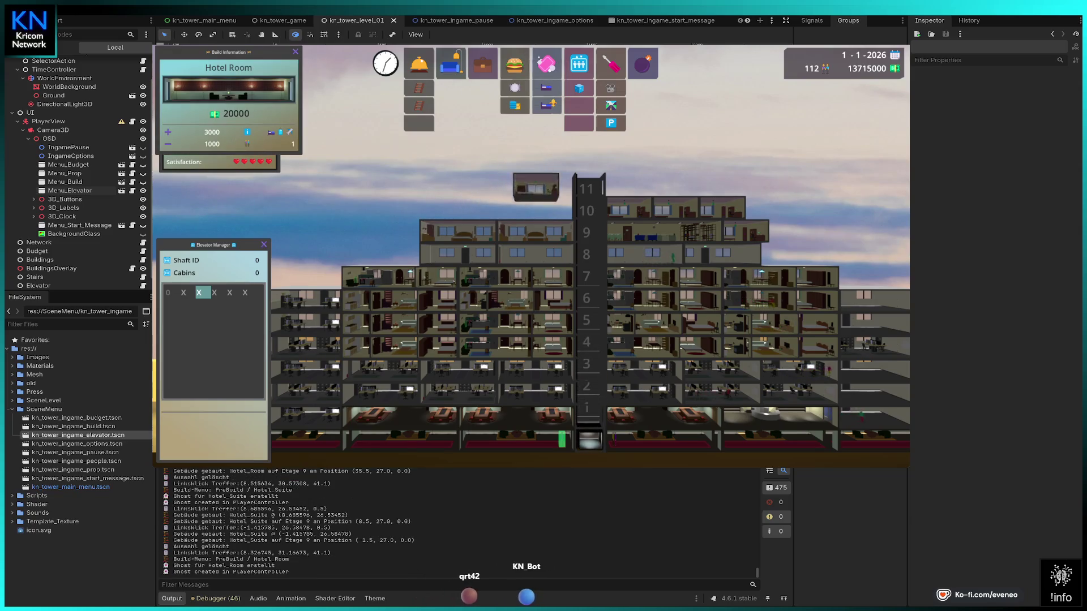
{"action": "left_click", "coordinate": [507, 209]}
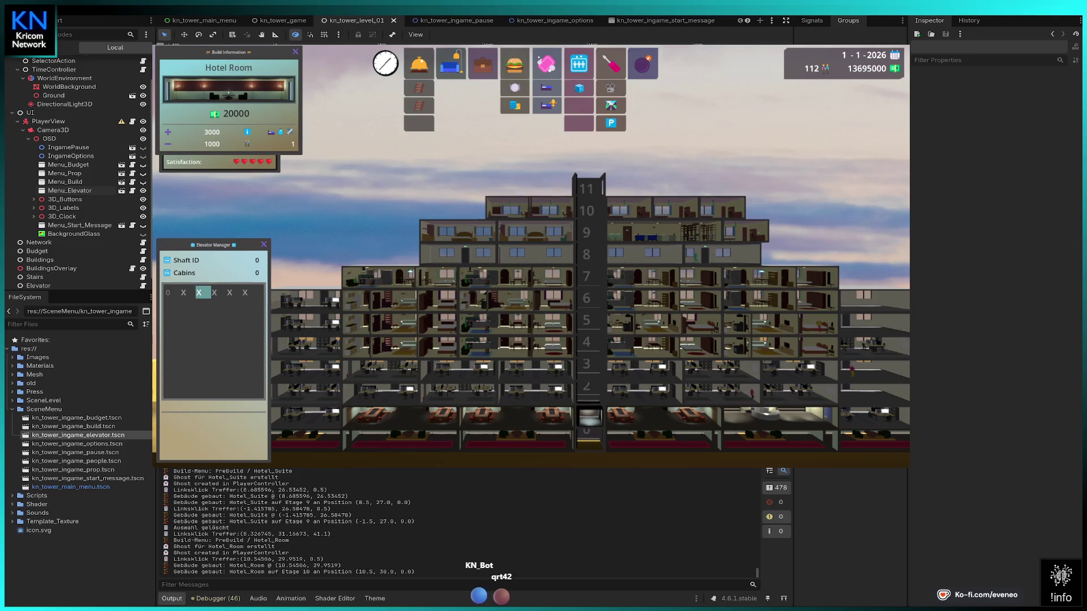
{"action": "left_click", "coordinate": [503, 207]}
{"action": "left_click", "coordinate": [457, 207]}
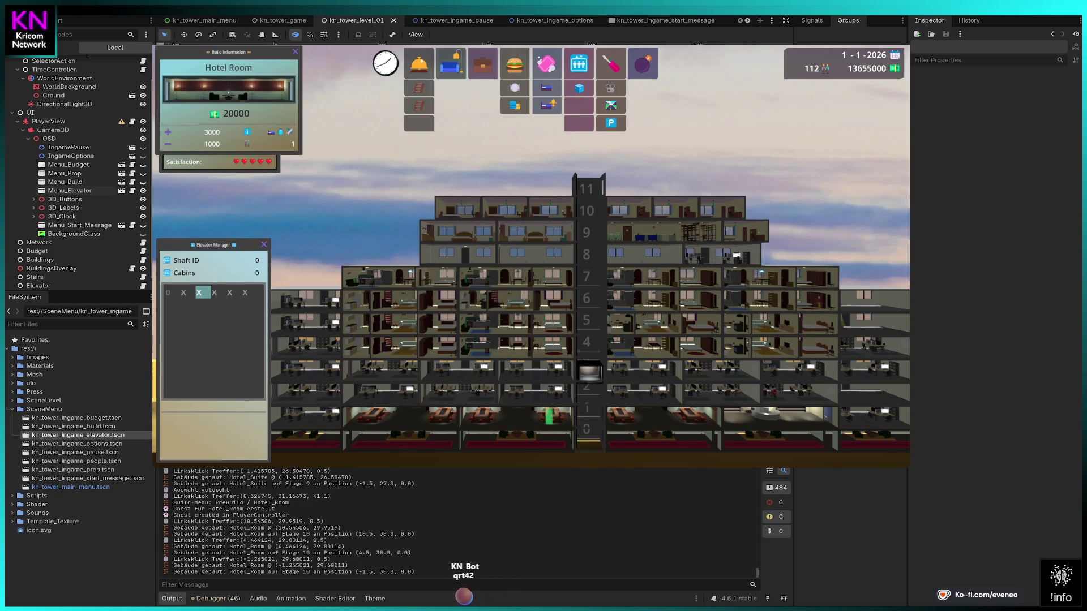
{"action": "left_click", "coordinate": [411, 207]}
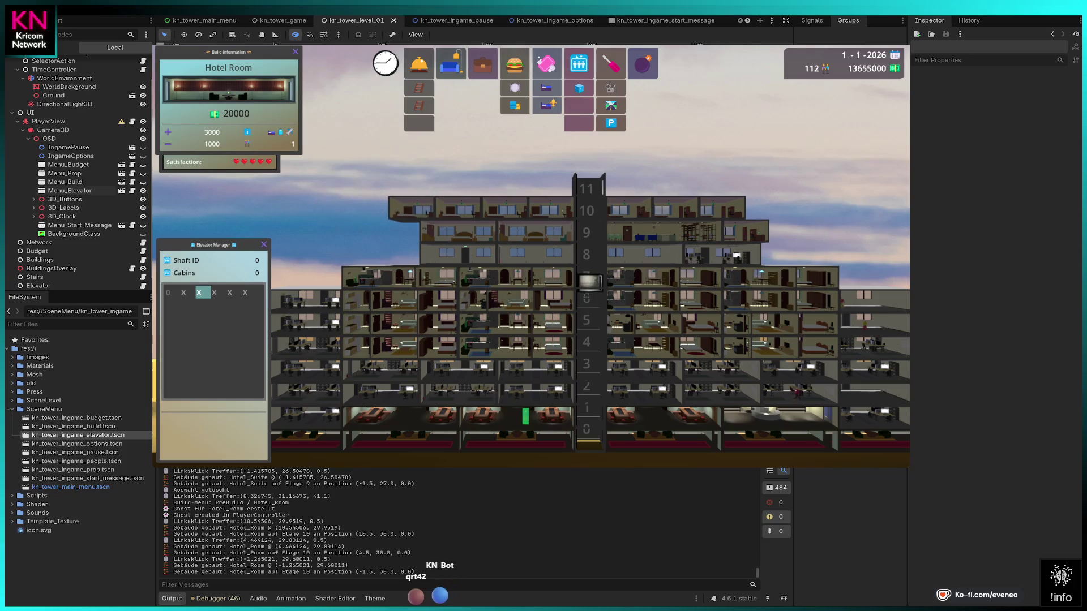
{"action": "key", "text": "Escape"}
{"action": "scroll", "coordinate": [589, 298], "scroll_direction": "down", "scroll_amount": 3}
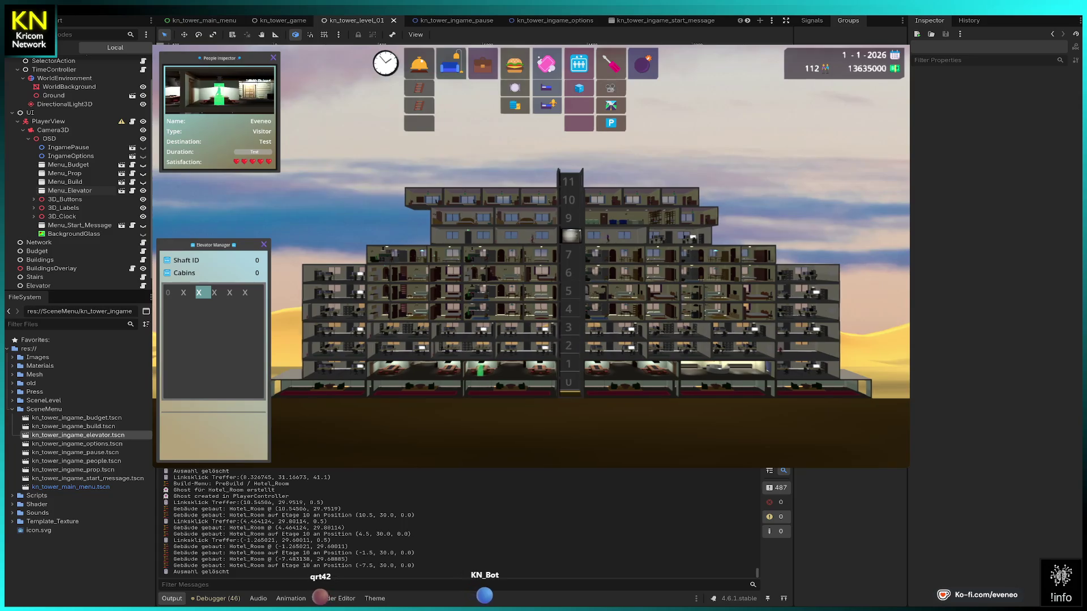
Show the in-game budget overview, then open the kn_tower_ingame_elevator.tscn Menu_Elevator scene.
{"action": "scroll", "coordinate": [590, 283], "scroll_direction": "up", "scroll_amount": 1}
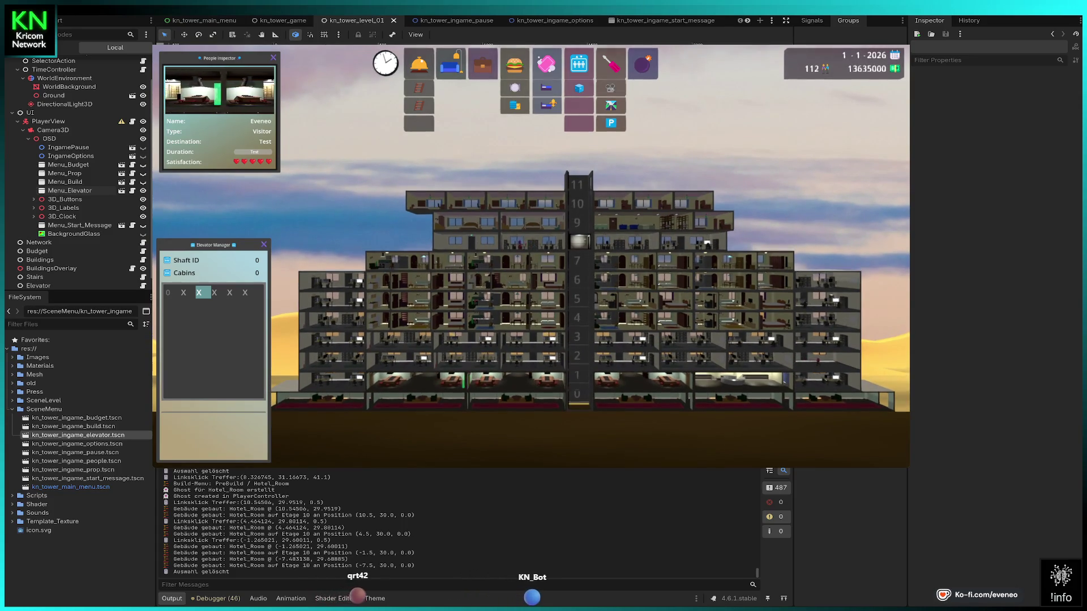
{"action": "key", "text": "b"}
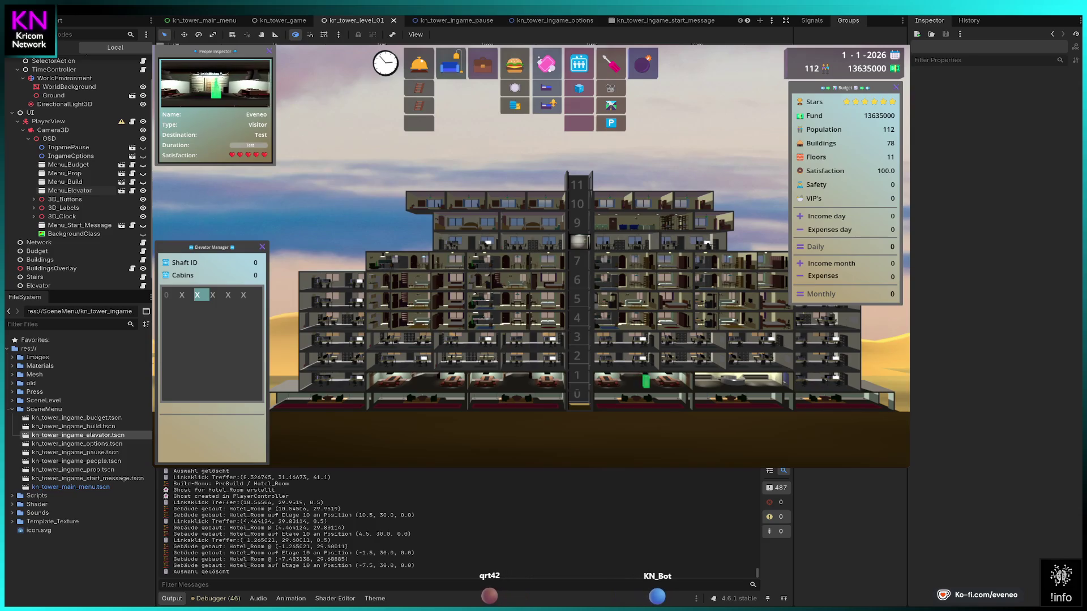
{"action": "left_click", "coordinate": [121, 192]}
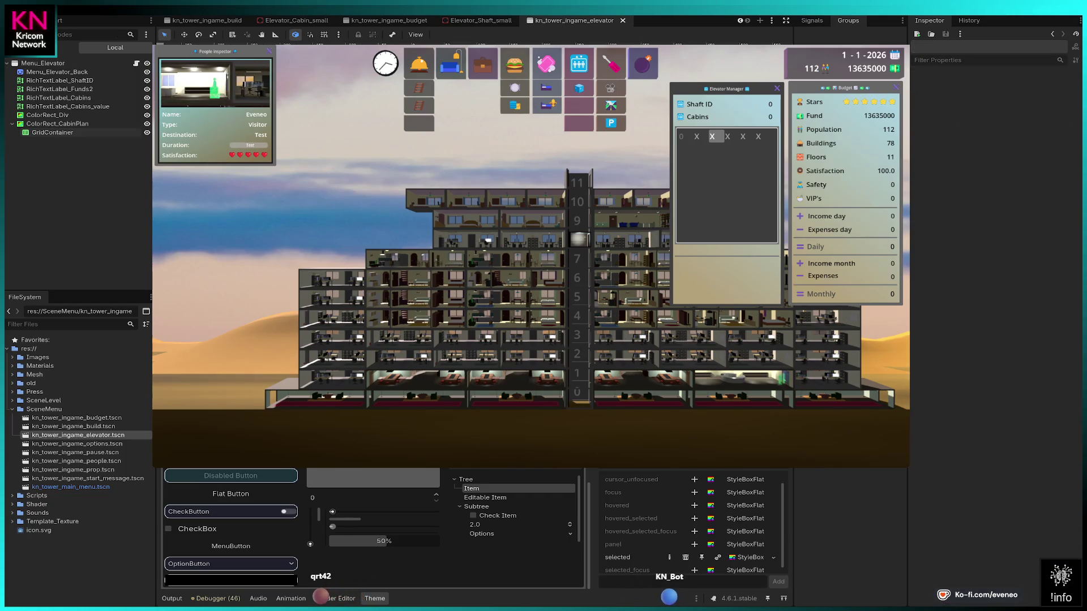
{"action": "scroll", "coordinate": [1058, 462], "scroll_direction": "down", "scroll_amount": 3}
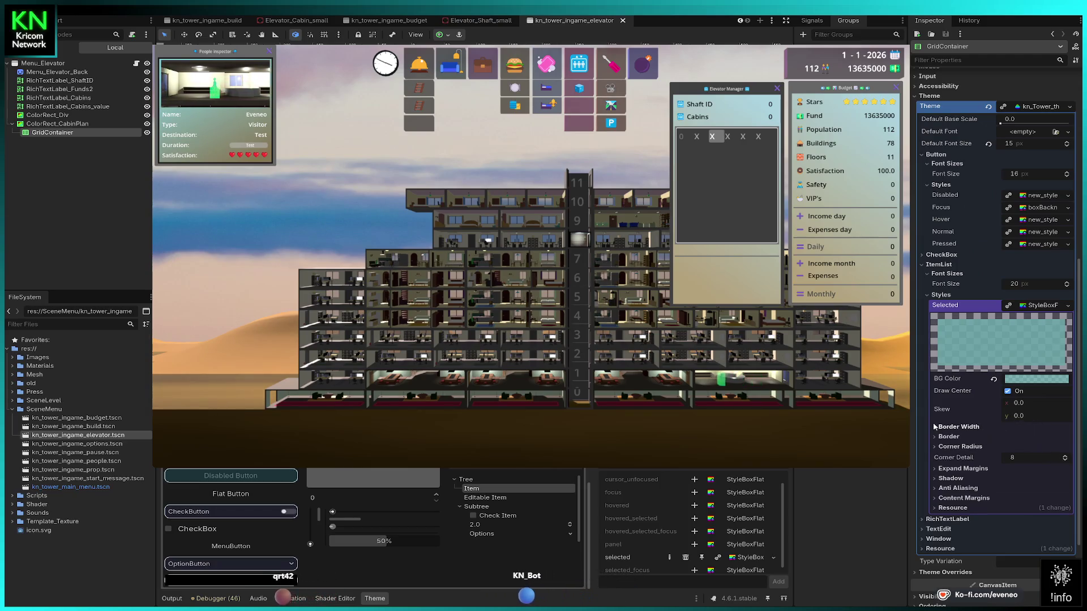
Set the Selected style's left, top, right and bottom border widths to 1 px, then expand Border.
{"action": "left_click", "coordinate": [1017, 427]}
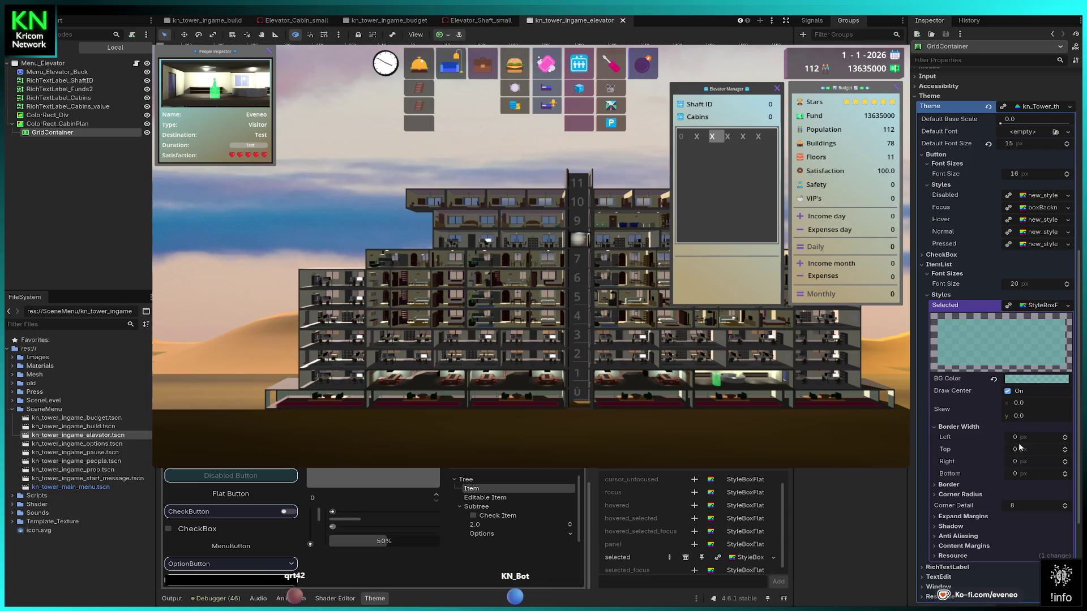
{"action": "left_click", "coordinate": [1064, 438]}
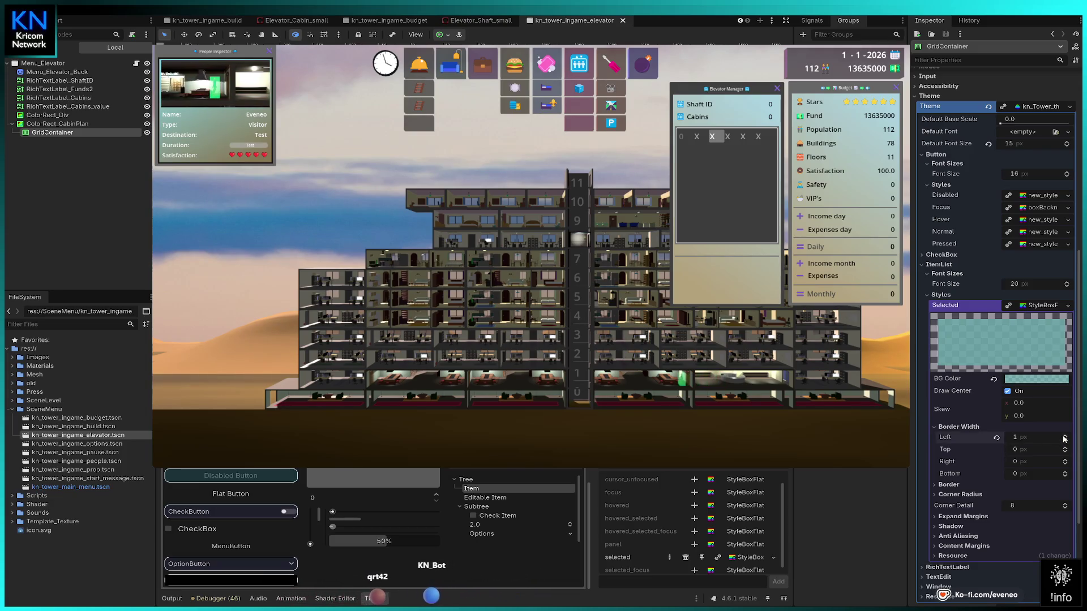
{"action": "left_click", "coordinate": [1063, 448]}
{"action": "left_click", "coordinate": [1064, 459]}
{"action": "left_click", "coordinate": [1065, 472]}
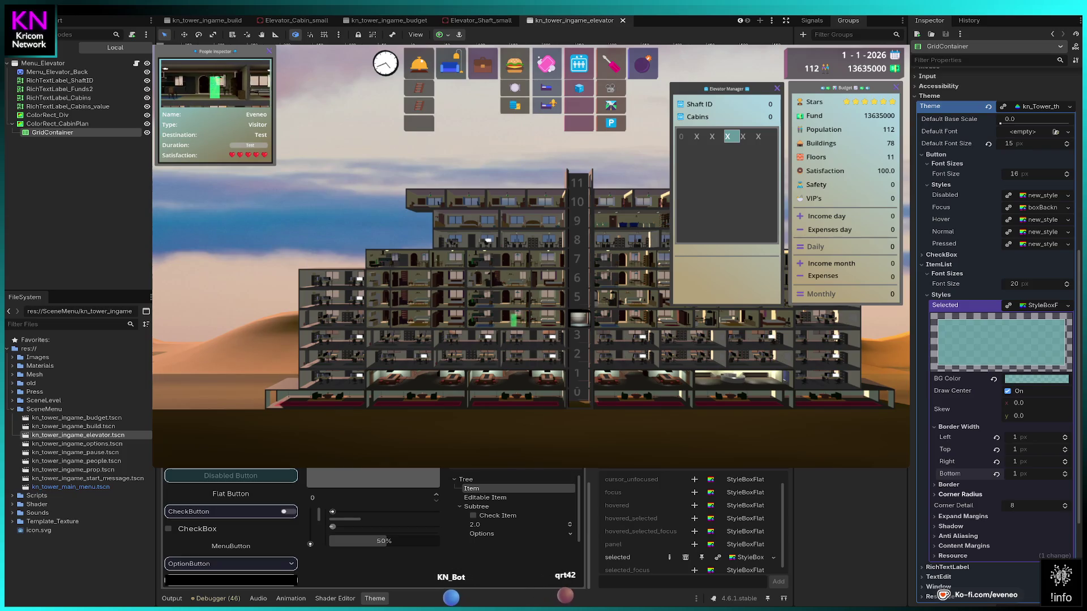
{"action": "left_click", "coordinate": [944, 496]}
{"action": "left_click", "coordinate": [944, 495]}
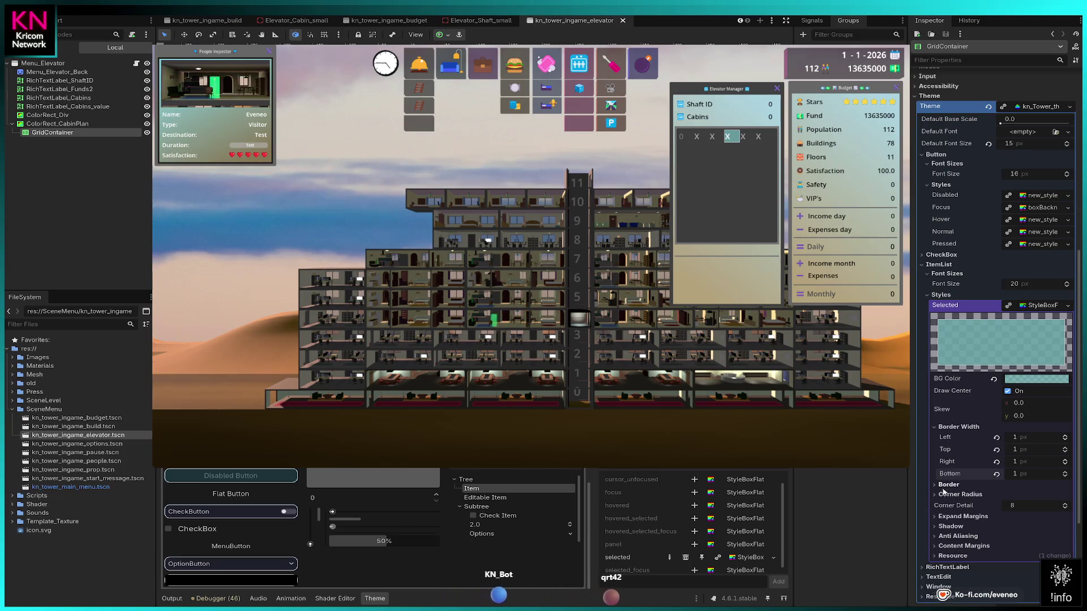
{"action": "left_click", "coordinate": [937, 486]}
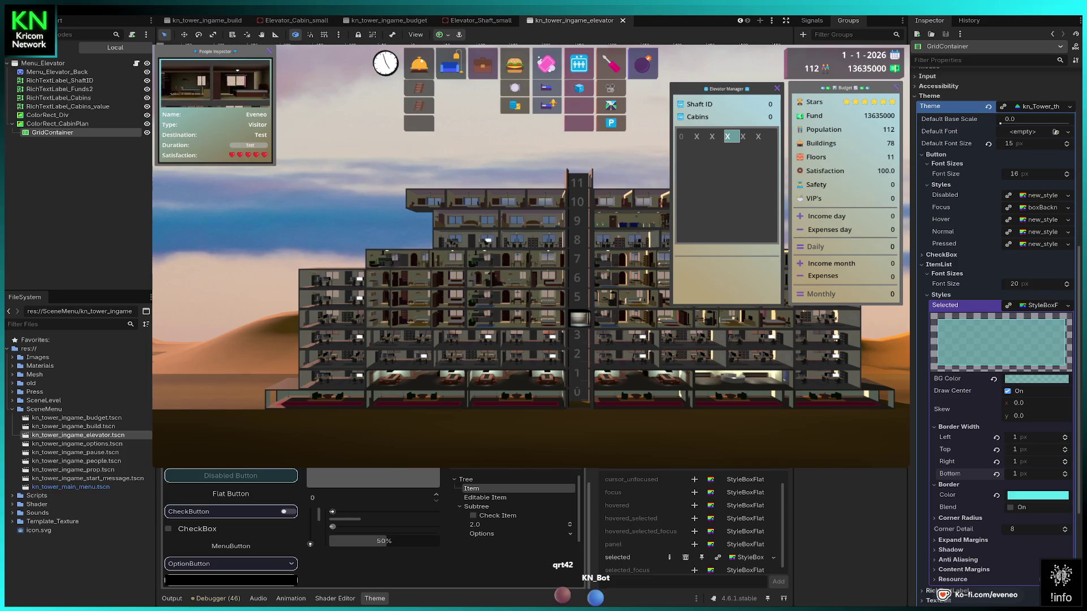
Give the Selected style a dark teal border, 2 px on all sides, with Blend enabled.
{"action": "key", "text": "ctrl+z"}
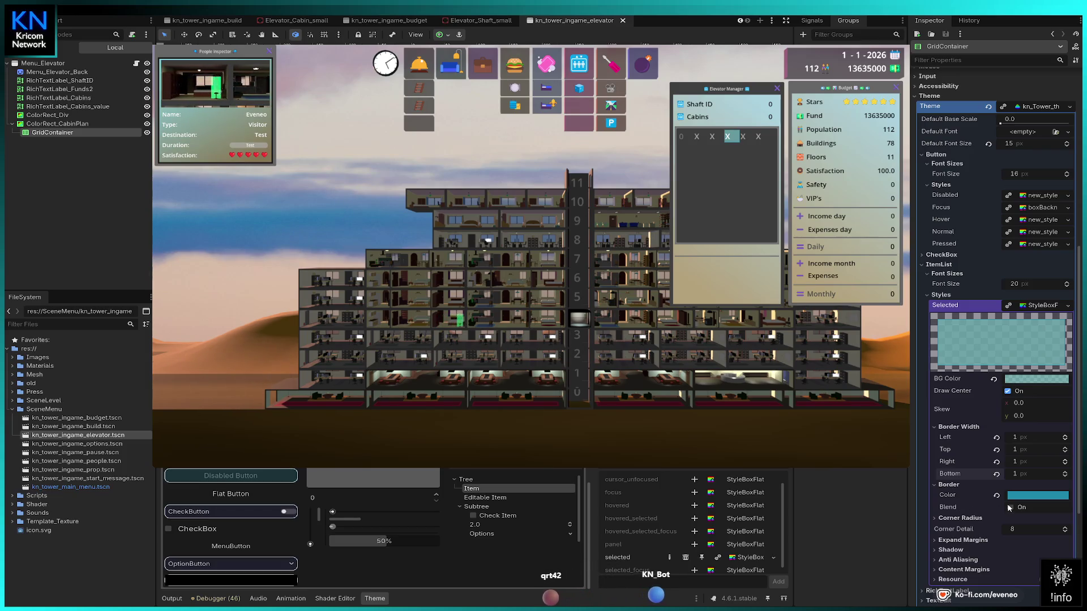
{"action": "left_click", "coordinate": [1065, 435]}
{"action": "left_click", "coordinate": [1065, 448]}
{"action": "left_click", "coordinate": [1065, 460]}
{"action": "left_click", "coordinate": [1065, 472]}
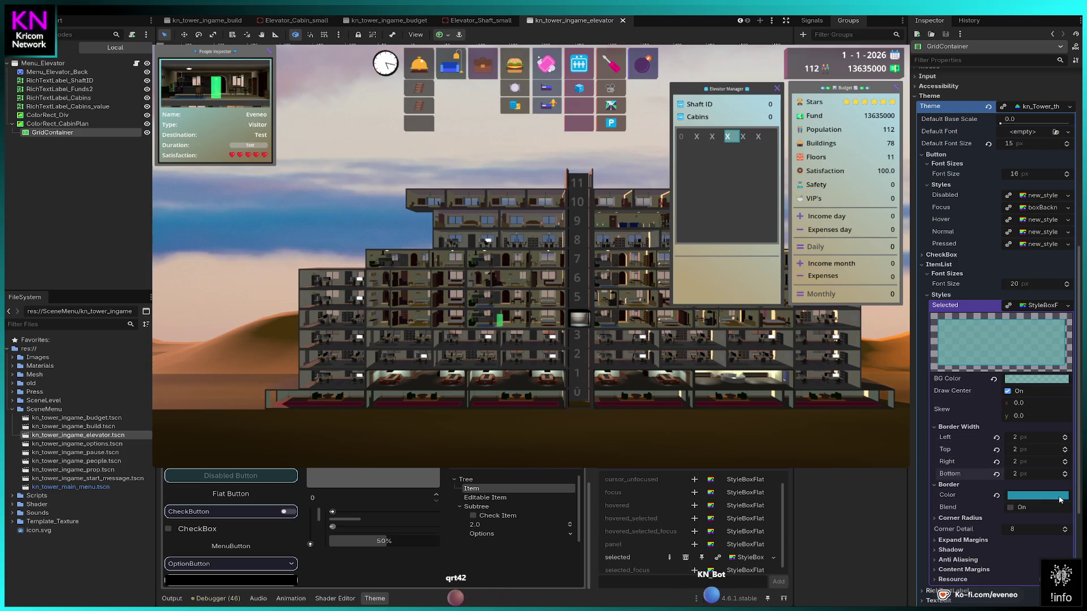
{"action": "left_click", "coordinate": [1011, 509]}
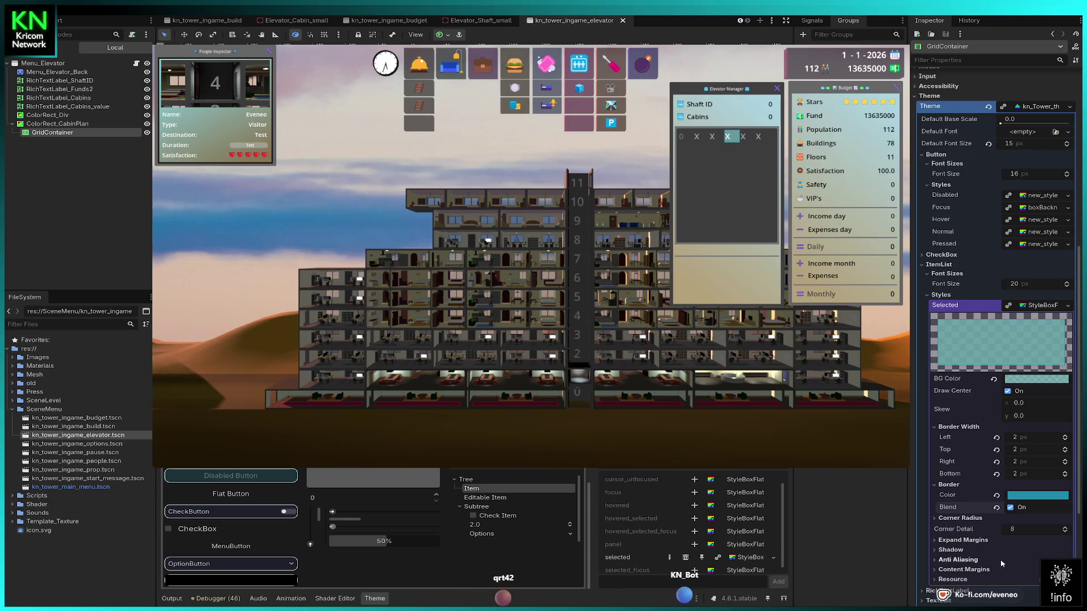
{"action": "left_click", "coordinate": [956, 551]}
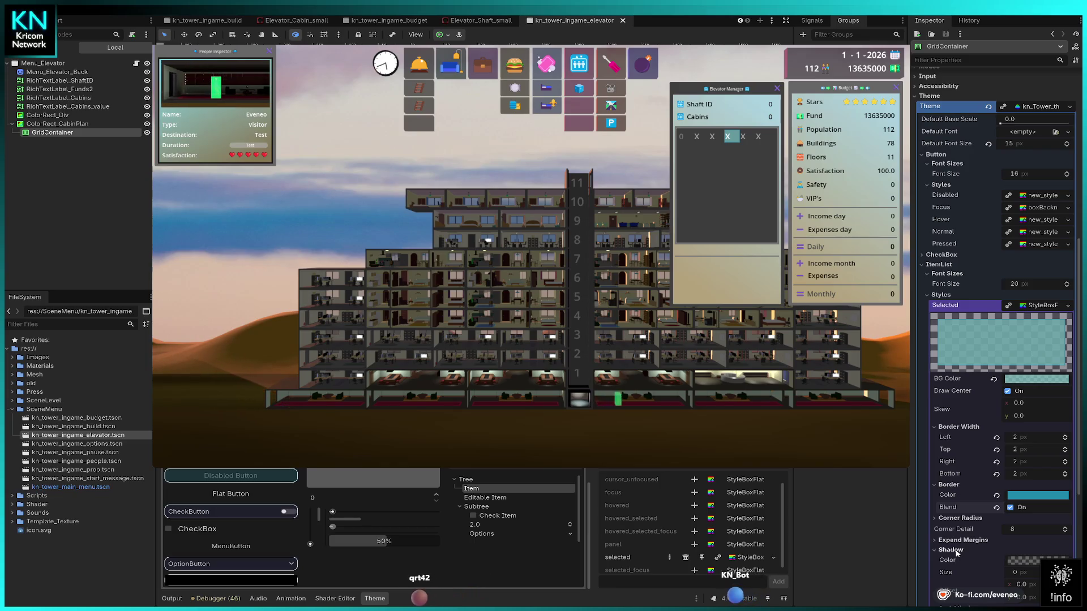
{"action": "left_click", "coordinate": [957, 550]}
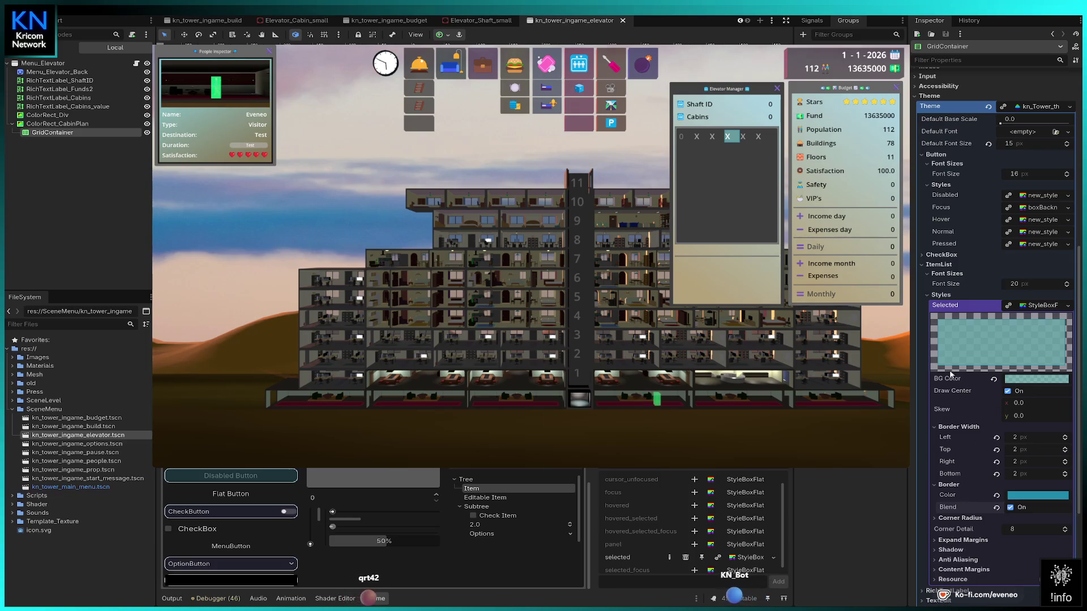
Lower the ItemList font size to 16 px and collapse the Button theme settings.
{"action": "left_click", "coordinate": [1066, 289]}
{"action": "left_click", "coordinate": [1066, 290]}
{"action": "left_click", "coordinate": [1066, 290]}
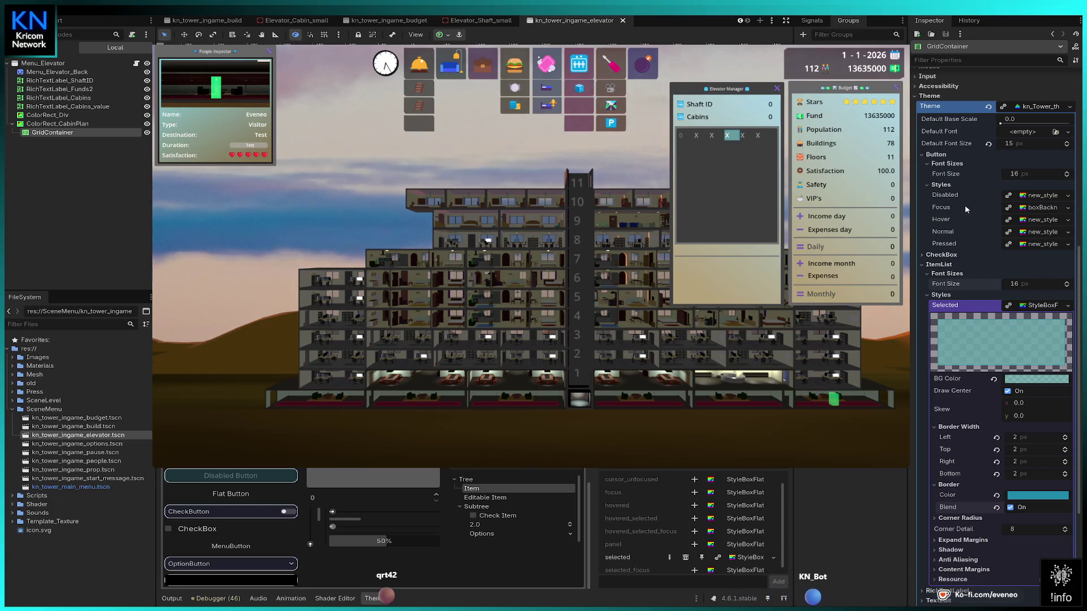
{"action": "left_click", "coordinate": [923, 155]}
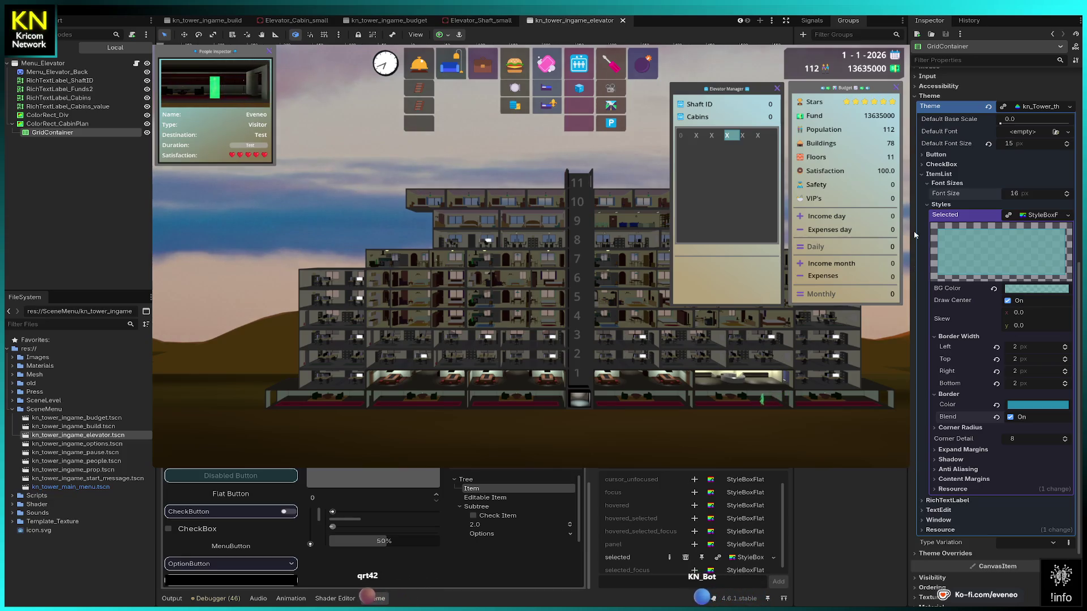
{"action": "left_click", "coordinate": [937, 555]}
{"action": "scroll", "coordinate": [935, 510], "scroll_direction": "down", "scroll_amount": 3}
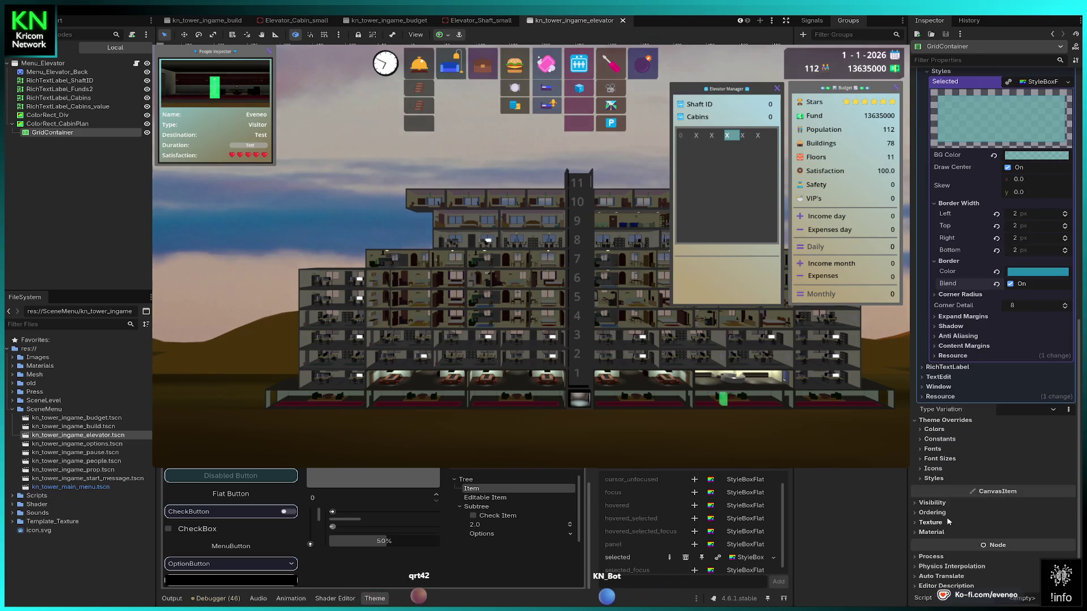
{"action": "left_click", "coordinate": [937, 440]}
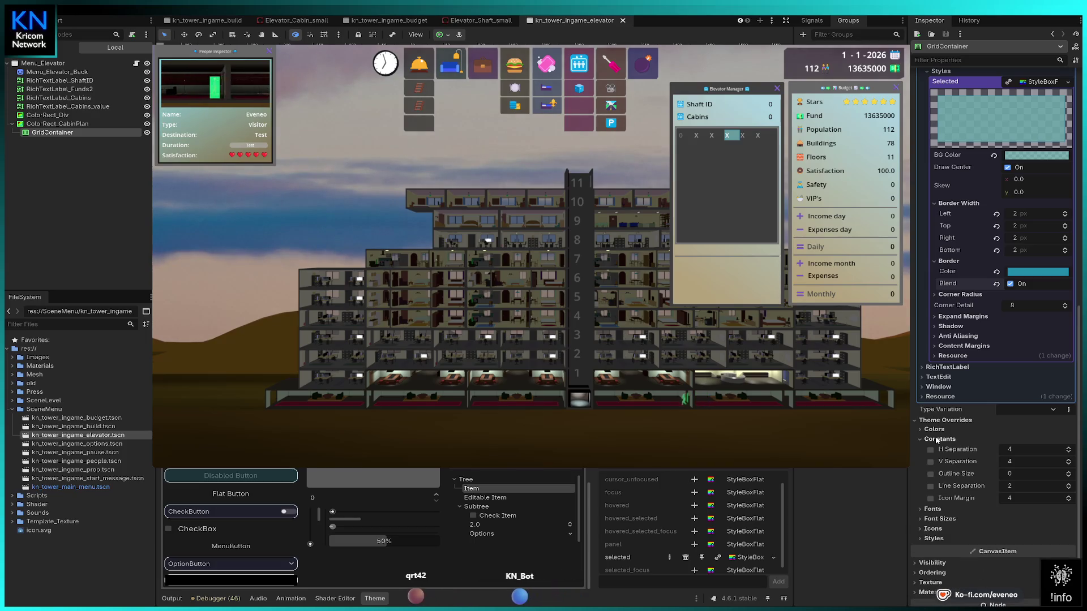
{"action": "left_click", "coordinate": [937, 440]}
{"action": "left_click", "coordinate": [1006, 346]}
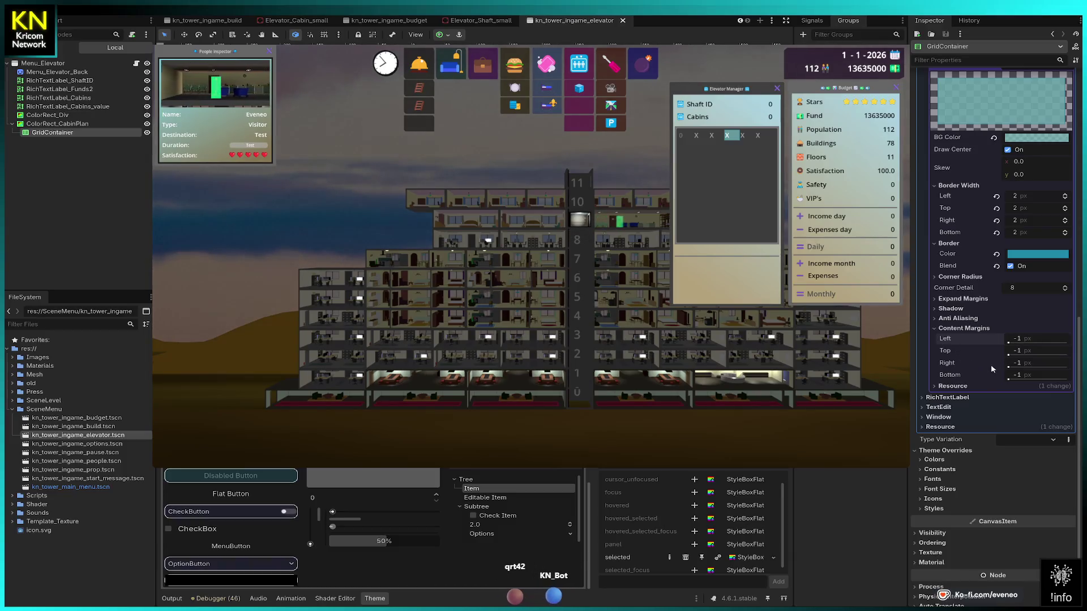
{"action": "mouse_move", "coordinate": [1008, 366]}
{"action": "left_mouse_down"}
{"action": "mouse_move", "coordinate": [1029, 368]}
{"action": "mouse_move", "coordinate": [958, 352]}
{"action": "left_mouse_up"}
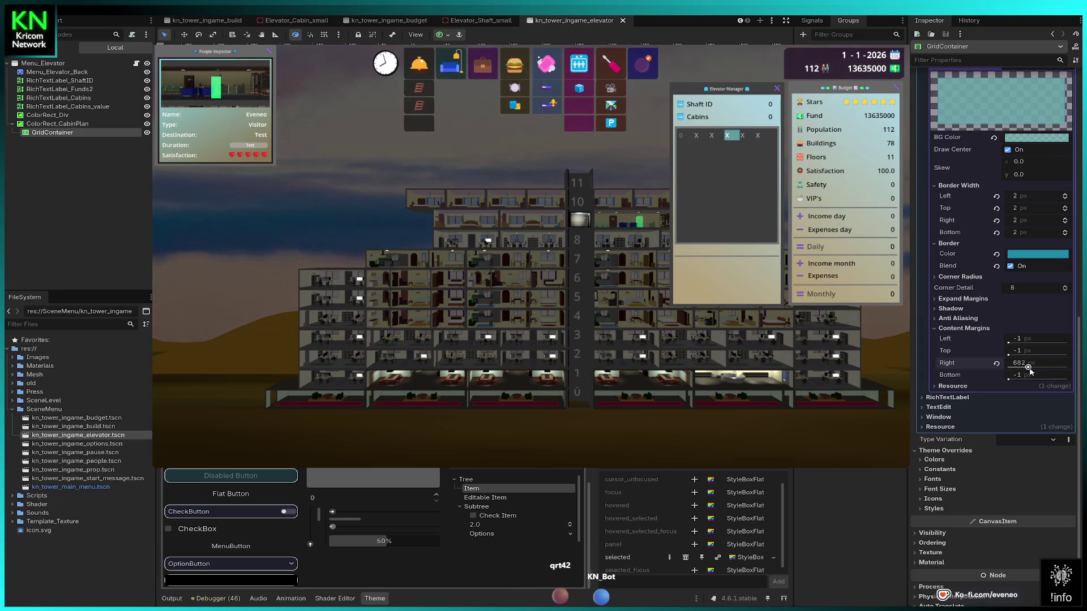
{"action": "left_click", "coordinate": [962, 328]}
{"action": "left_click", "coordinate": [961, 333]}
{"action": "left_click", "coordinate": [961, 333]}
{"action": "left_click", "coordinate": [964, 299]}
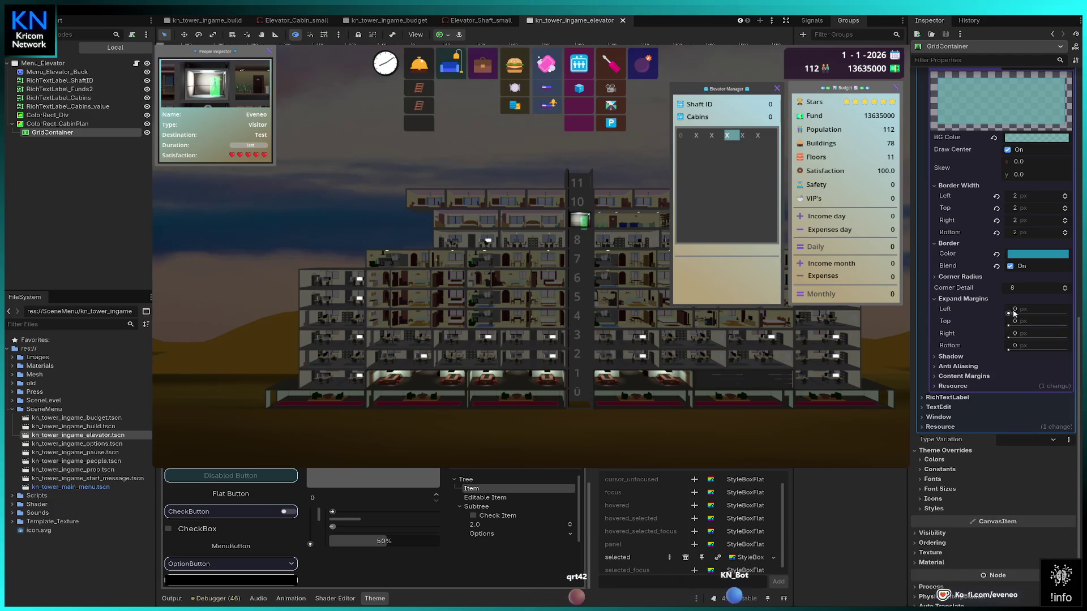
{"action": "left_click_drag", "start_coordinate": [1016, 314], "coordinate": [1031, 314]}
{"action": "left_click", "coordinate": [996, 310]}
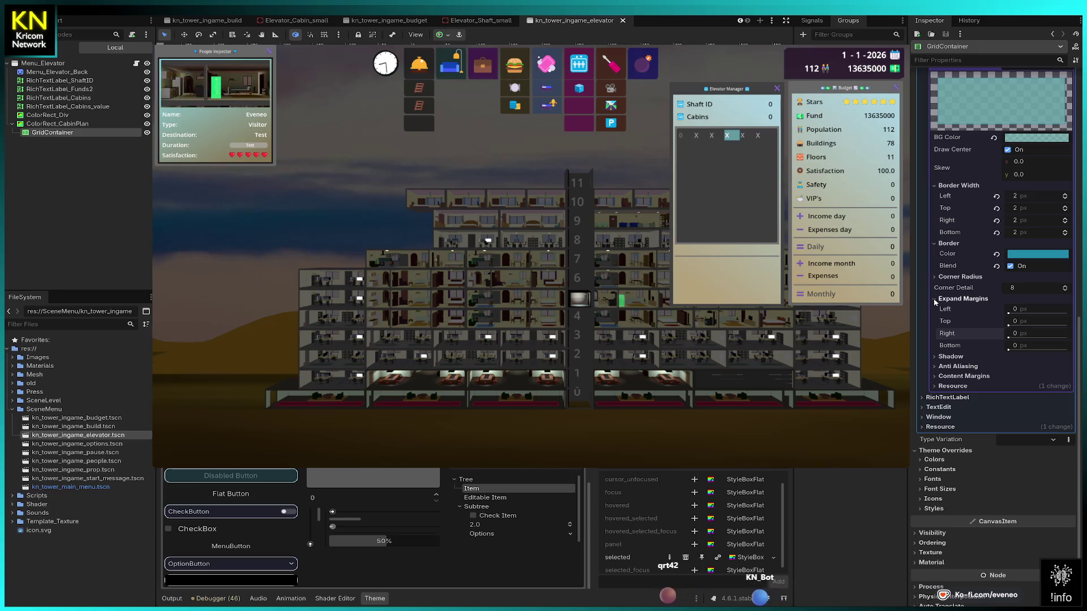
{"action": "left_click", "coordinate": [929, 377]}
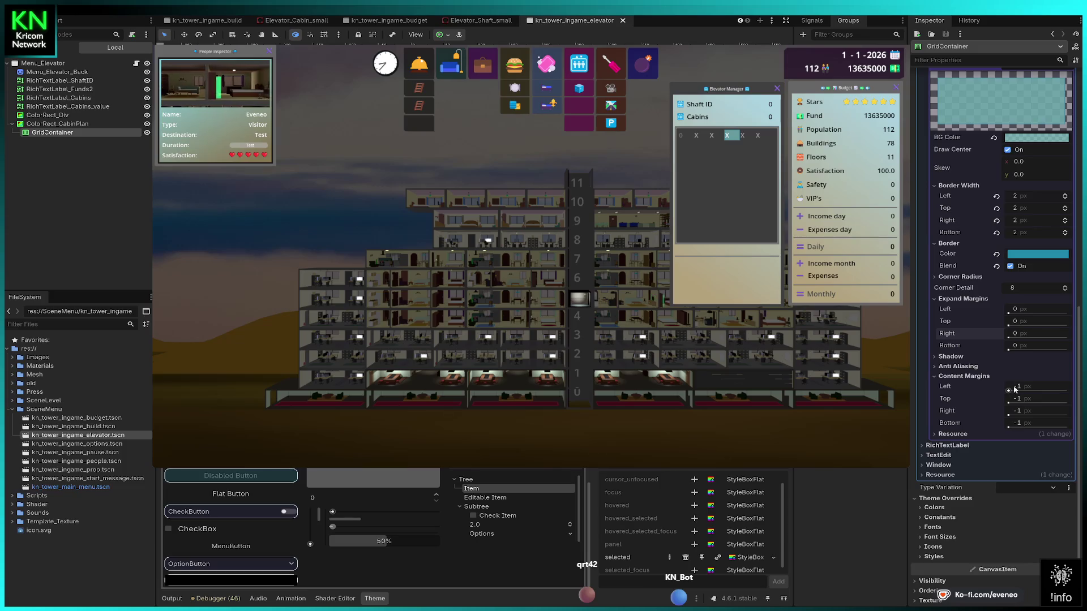
{"action": "left_click_drag", "start_coordinate": [1009, 391], "coordinate": [1012, 392]}
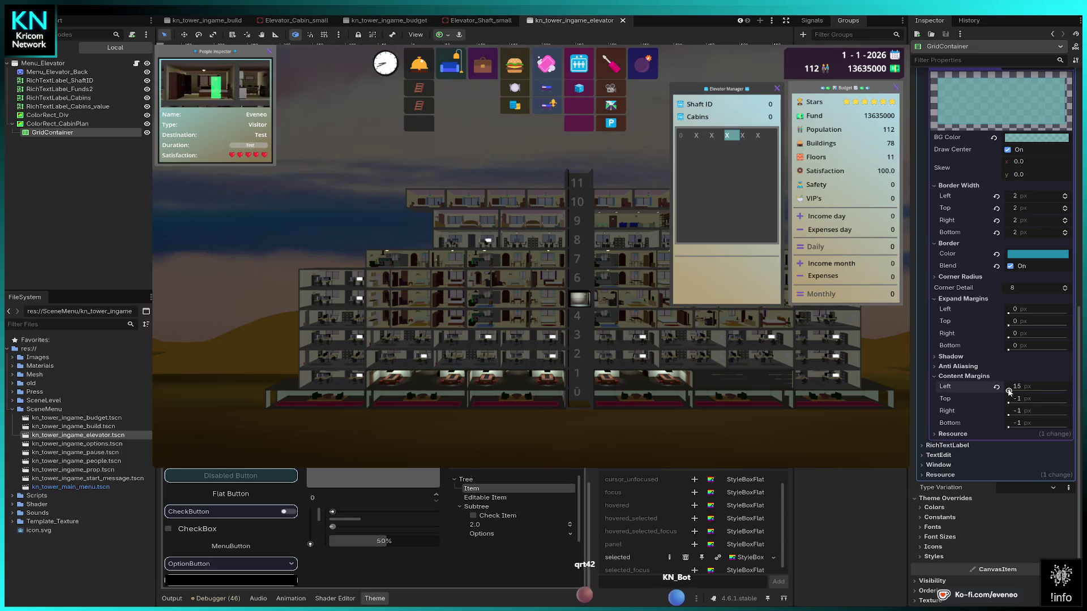
{"action": "left_click", "coordinate": [1021, 389]}
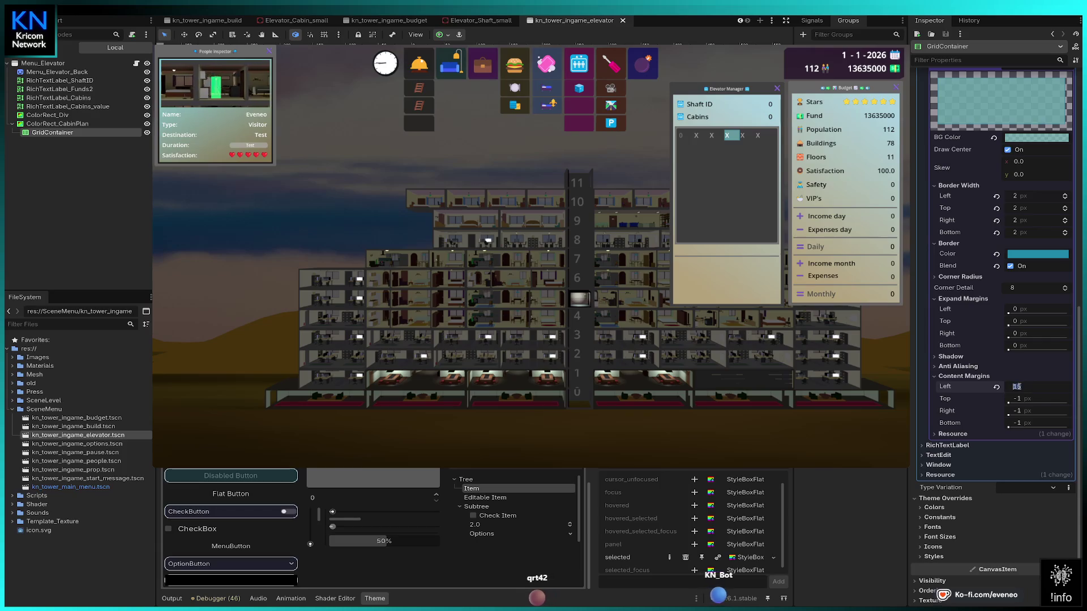
{"action": "type", "text": "5"}
{"action": "key", "text": "Return"}
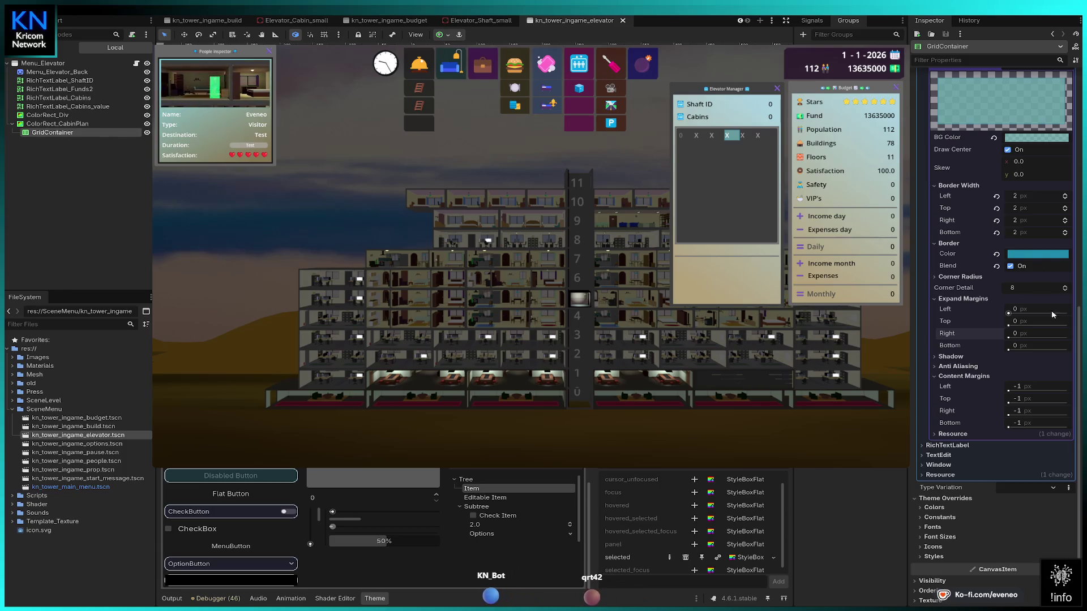
{"action": "scroll", "coordinate": [1022, 334], "scroll_direction": "up", "scroll_amount": 5}
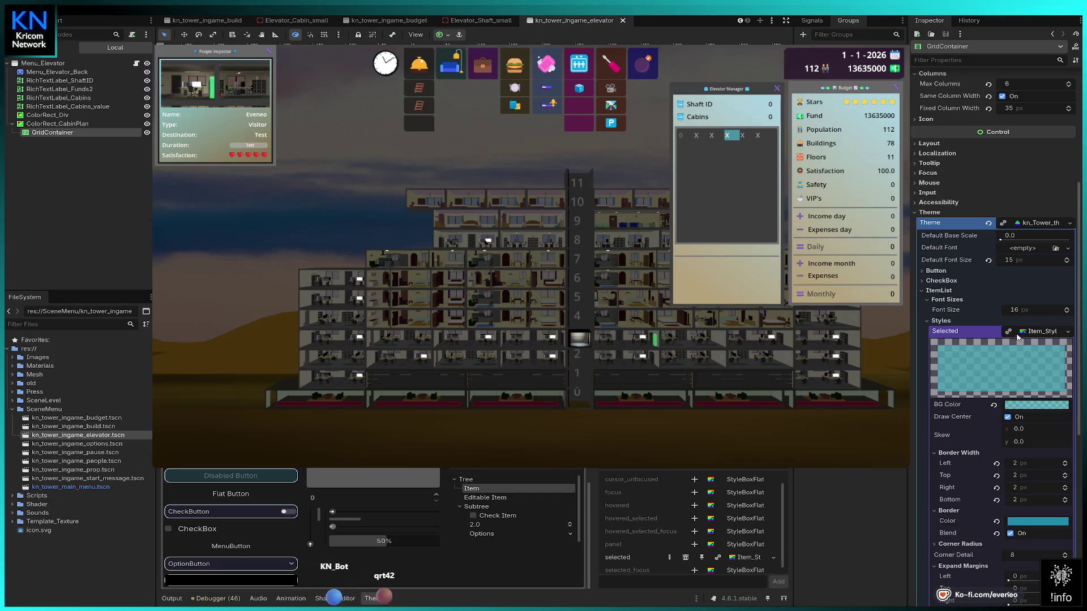
Fold away the Selected style's details and add an empty Panel style override for ItemList.
{"action": "left_click", "coordinate": [927, 321]}
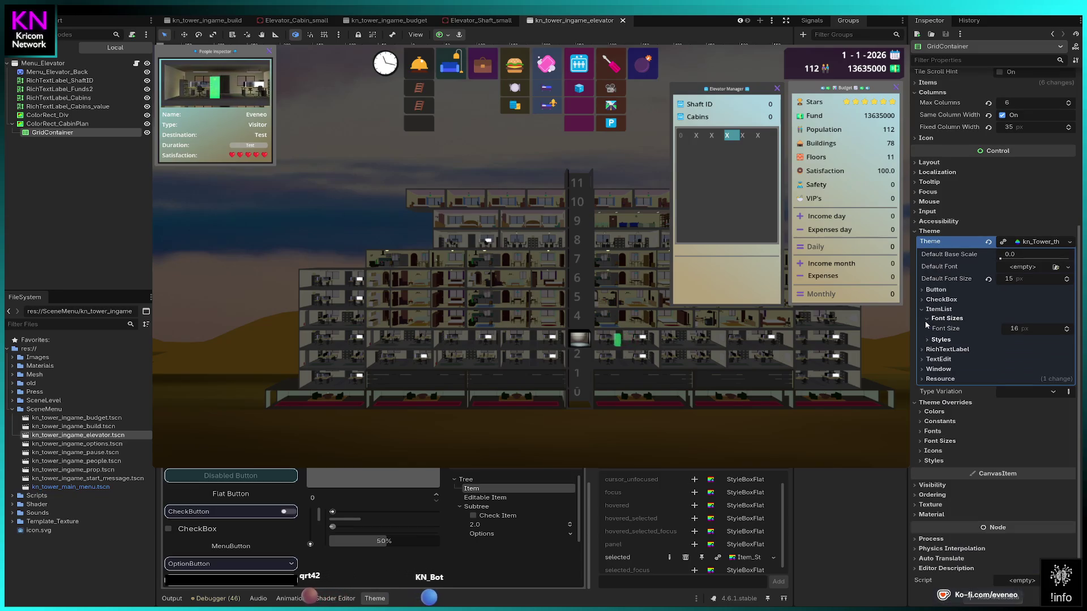
{"action": "left_click", "coordinate": [929, 340]}
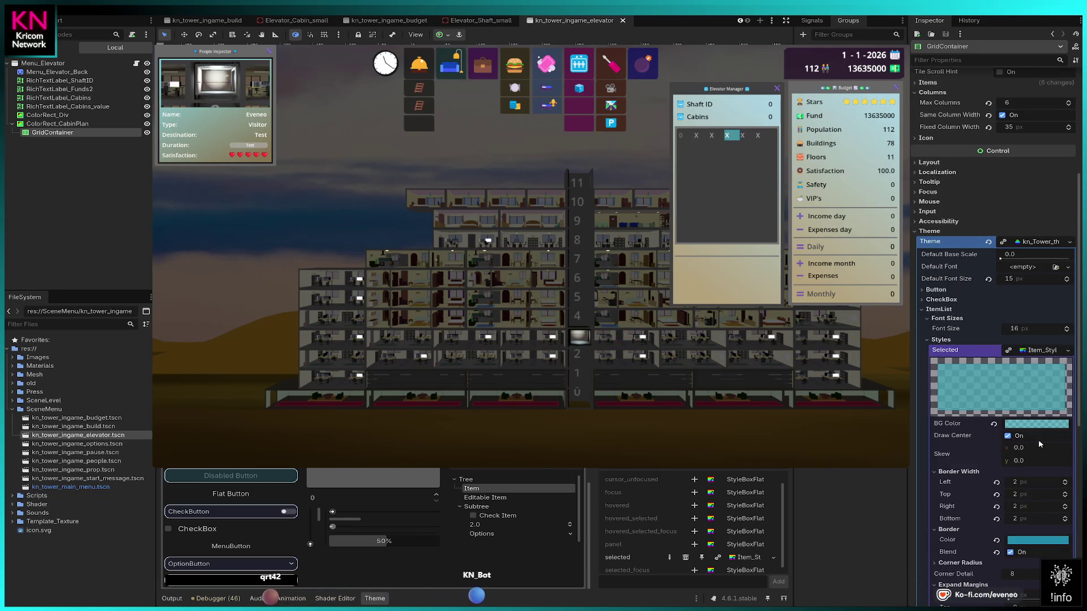
{"action": "scroll", "coordinate": [975, 374], "scroll_direction": "down", "scroll_amount": 2}
{"action": "scroll", "coordinate": [974, 374], "scroll_direction": "up", "scroll_amount": 3}
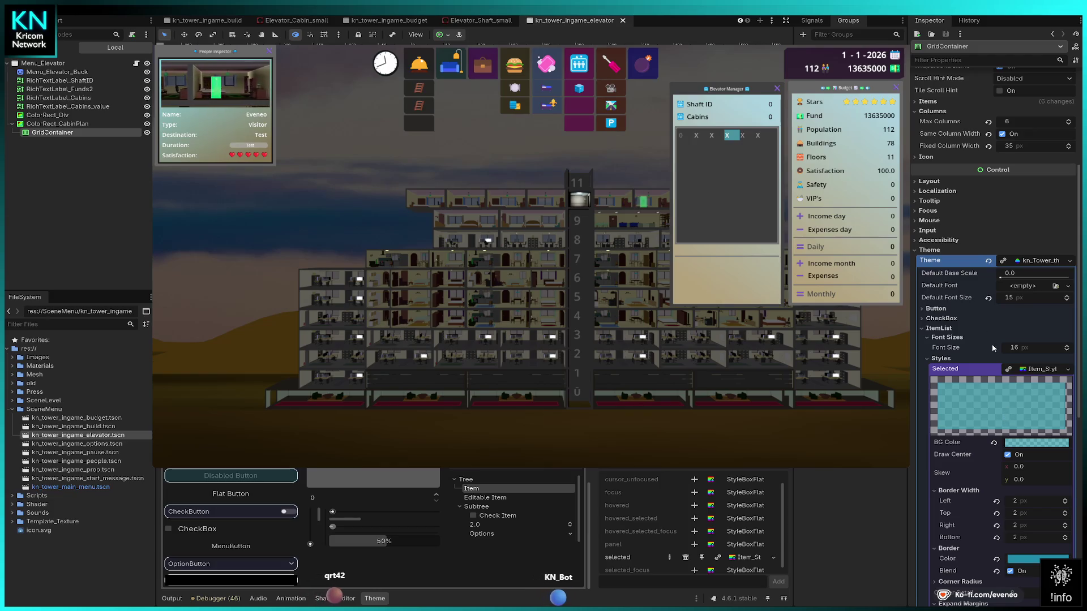
{"action": "scroll", "coordinate": [958, 352], "scroll_direction": "down", "scroll_amount": 5}
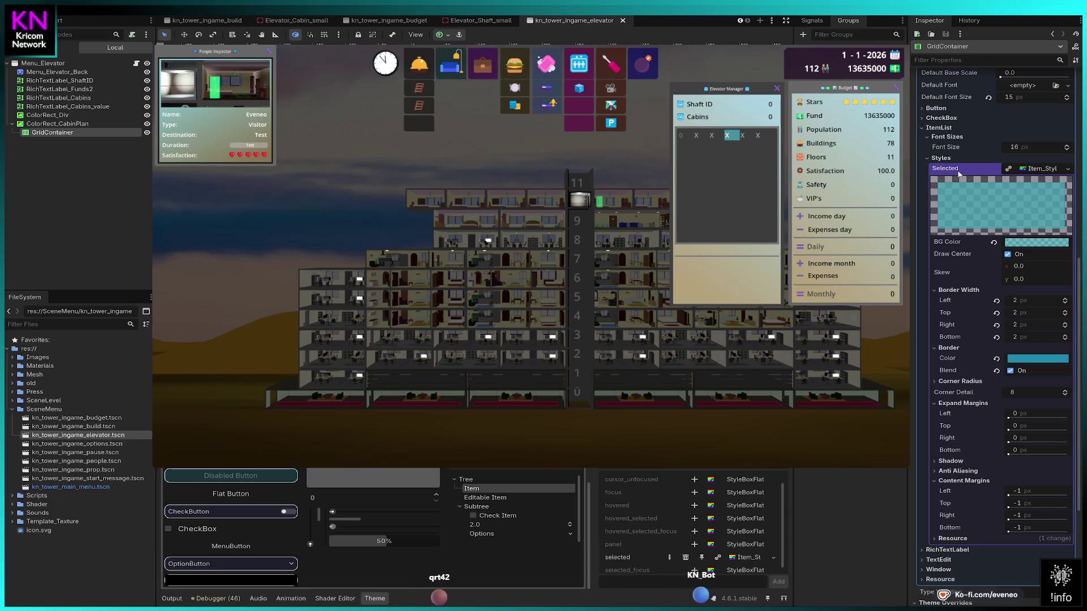
{"action": "left_click", "coordinate": [1039, 169]}
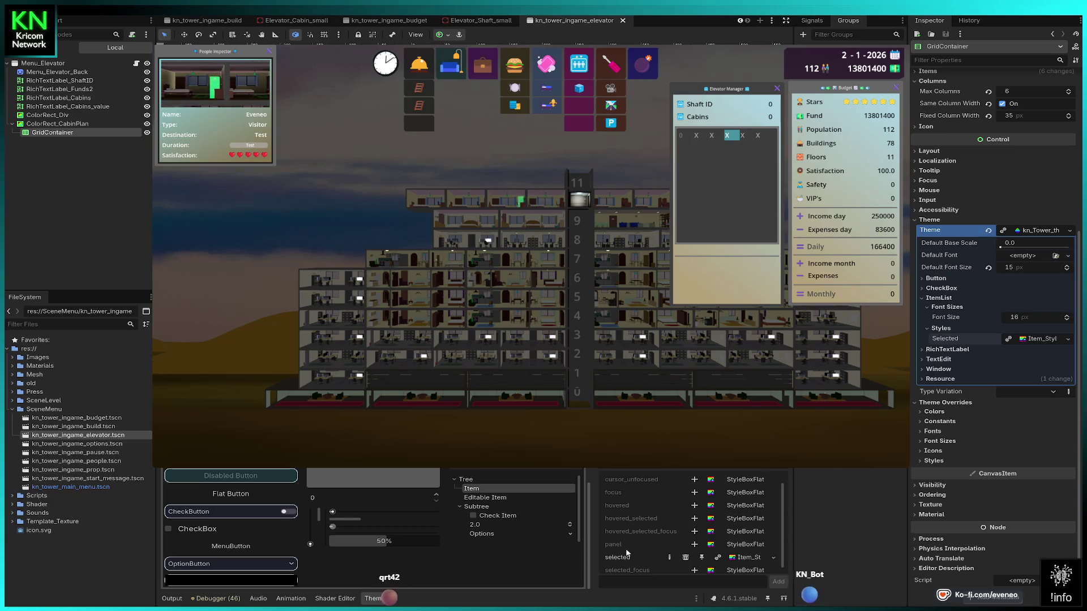
{"action": "left_click", "coordinate": [694, 545]}
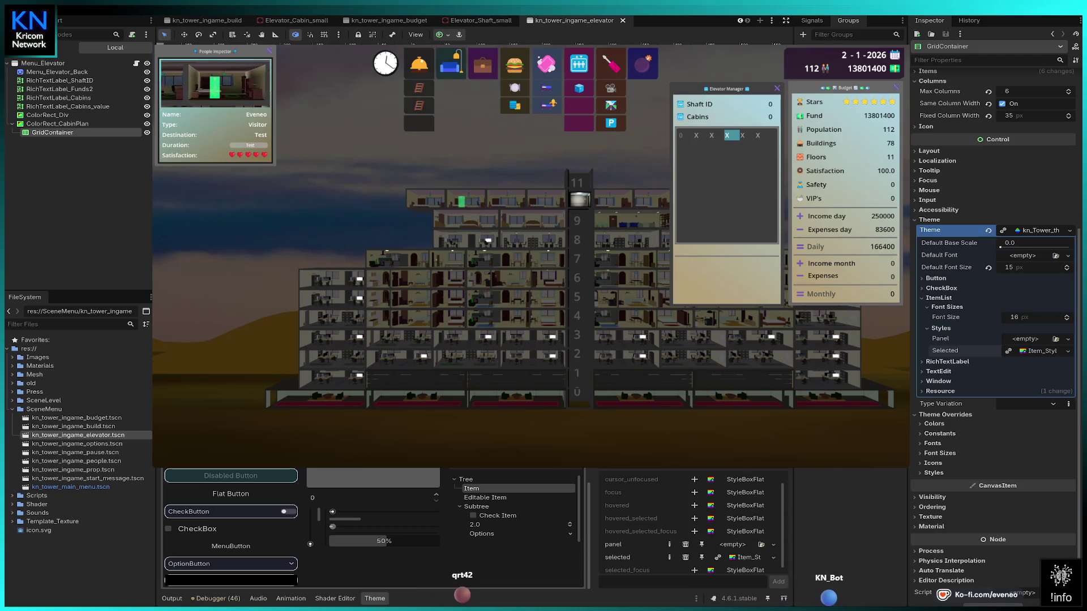
Assign the teal item style to the Panel override, then remove that Panel override.
{"action": "left_click_drag", "start_coordinate": [1036, 351], "coordinate": [1036, 338]}
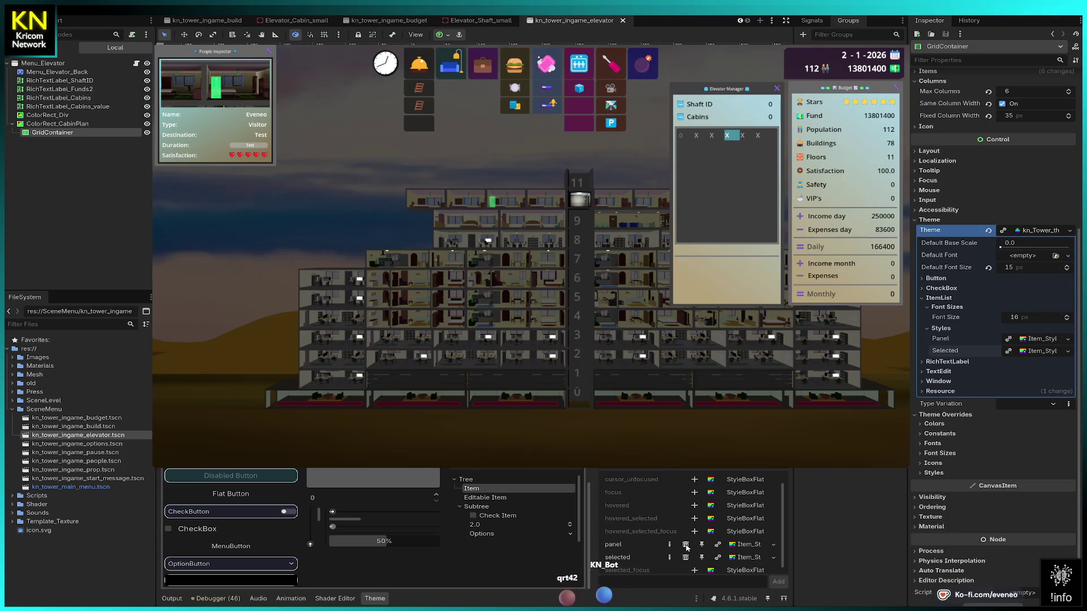
{"action": "left_click", "coordinate": [685, 545]}
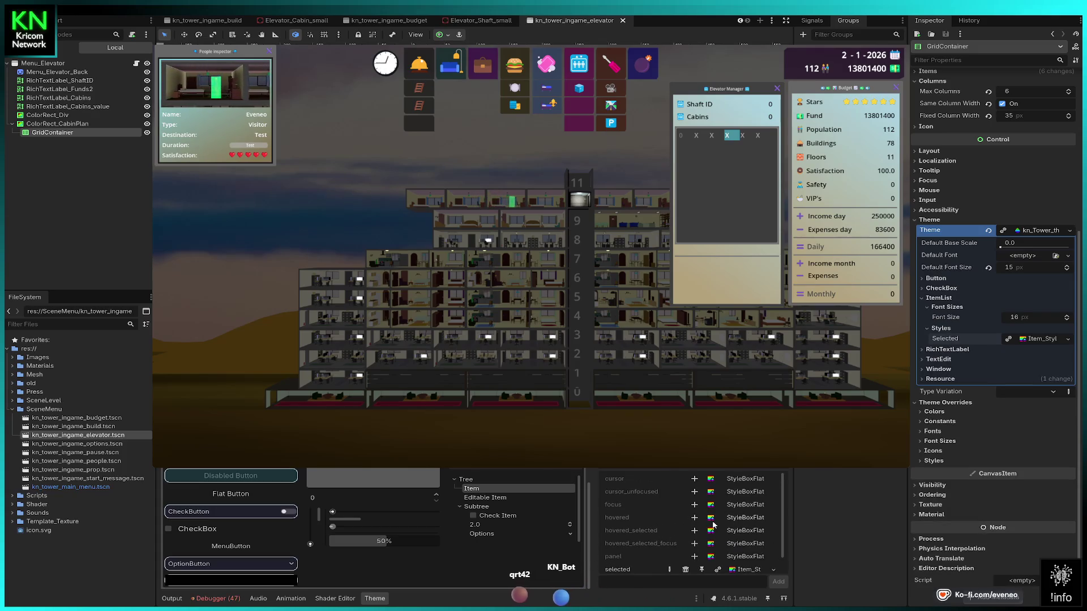
{"action": "scroll", "coordinate": [633, 505], "scroll_direction": "down", "scroll_amount": 1}
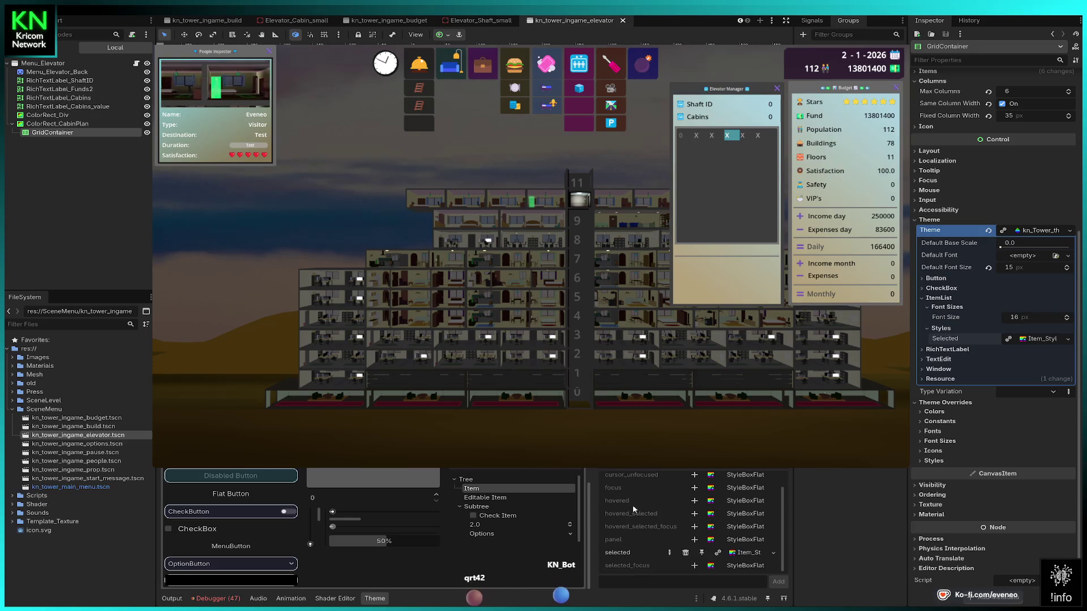
Add a Selected Focus style override and open Item_Stylebox.tres for editing.
{"action": "left_click", "coordinate": [694, 565]}
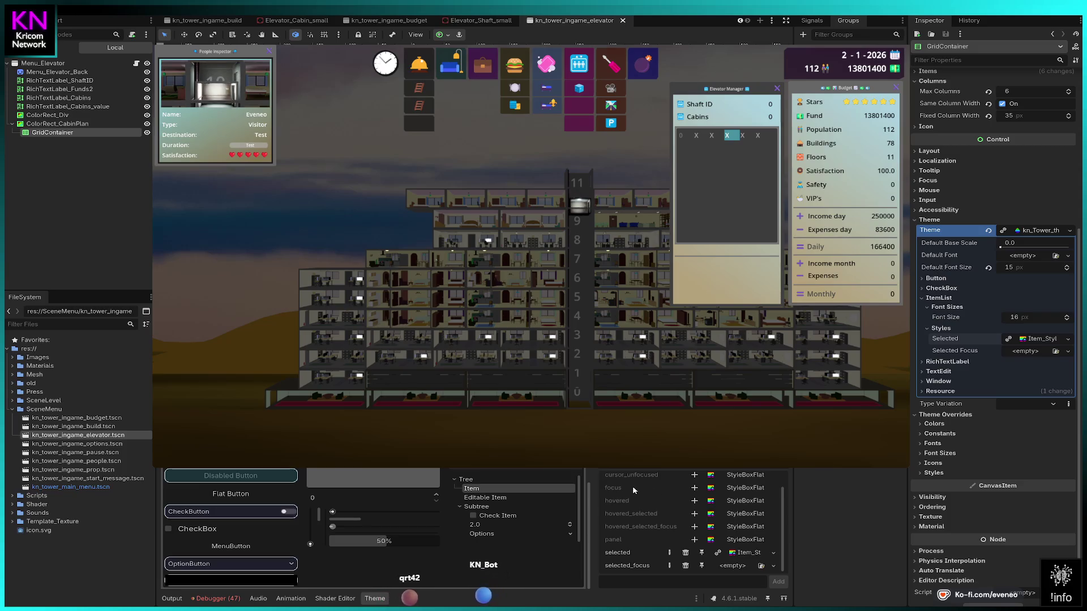
{"action": "scroll", "coordinate": [629, 507], "scroll_direction": "up", "scroll_amount": 1}
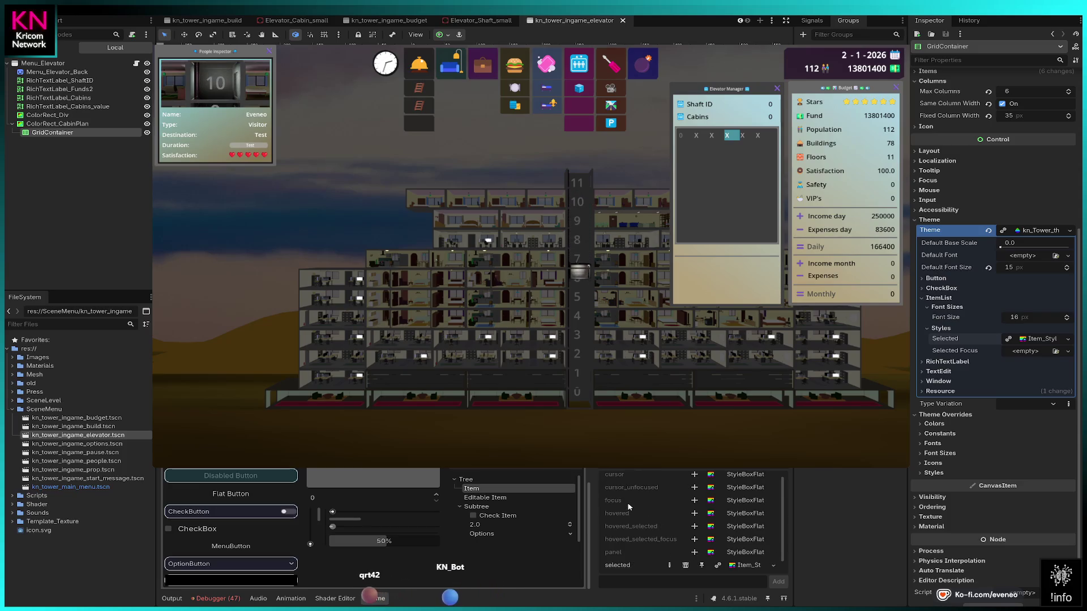
{"action": "left_click", "coordinate": [740, 566]}
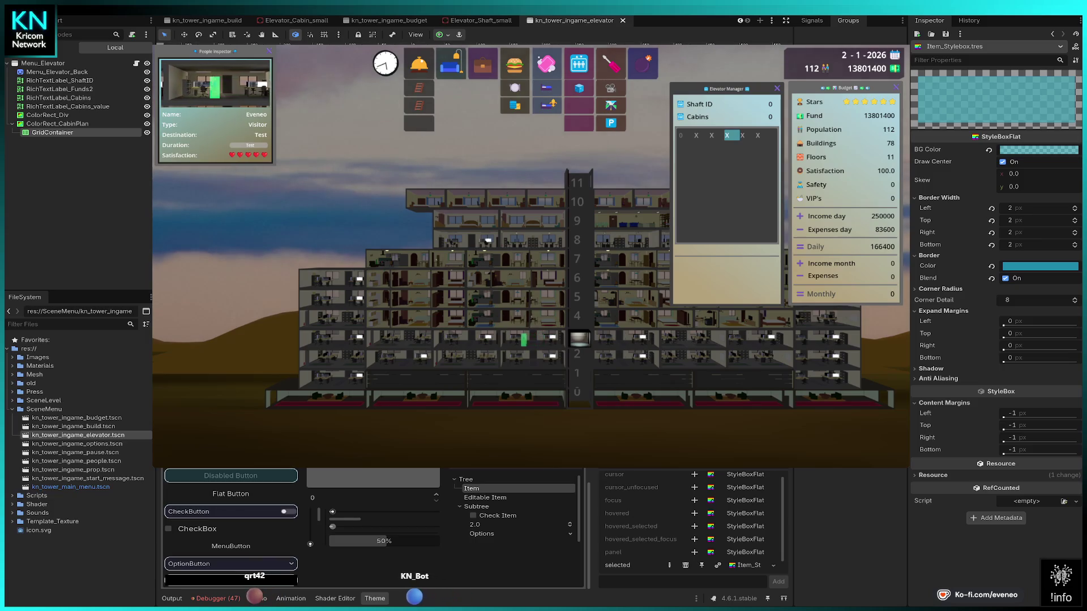
Return from Item_Stylebox.tres to the GridContainer and add a Hovered Selected Focus style override.
{"action": "left_click", "coordinate": [82, 132]}
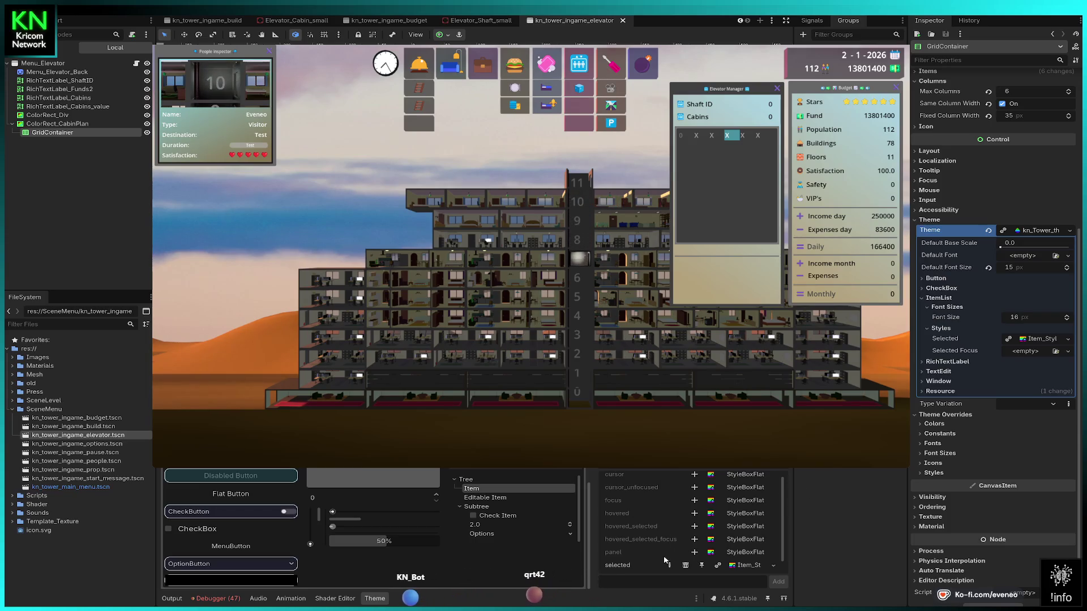
{"action": "left_click", "coordinate": [695, 533]}
Add Hovered Selected, Hovered, Focus, Cursor Unfocused and Cursor style overrides to ItemList.
{"action": "left_click", "coordinate": [694, 527]}
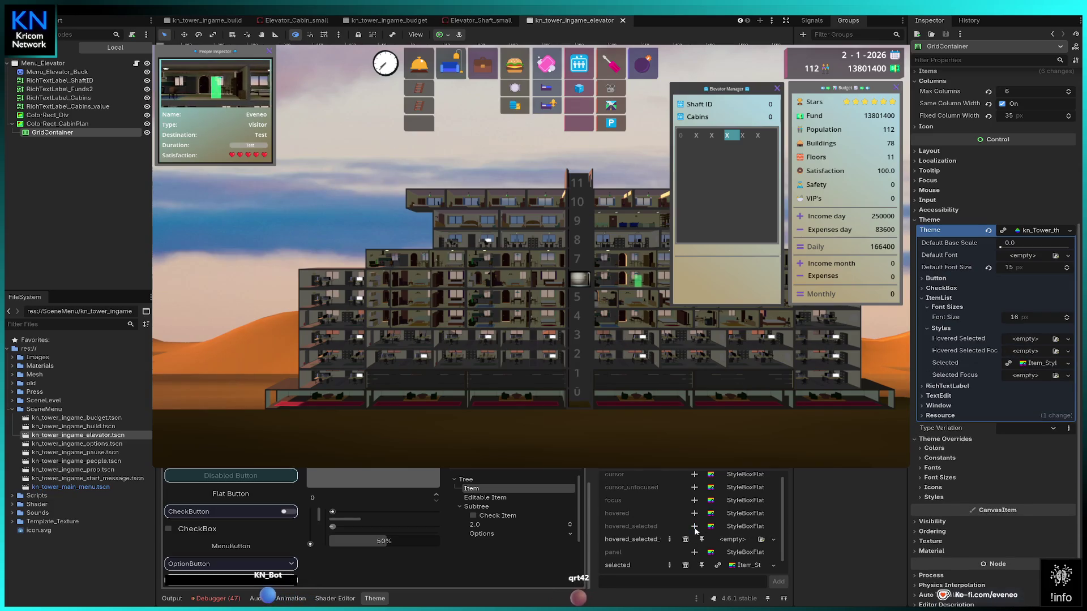
{"action": "left_click", "coordinate": [695, 513]}
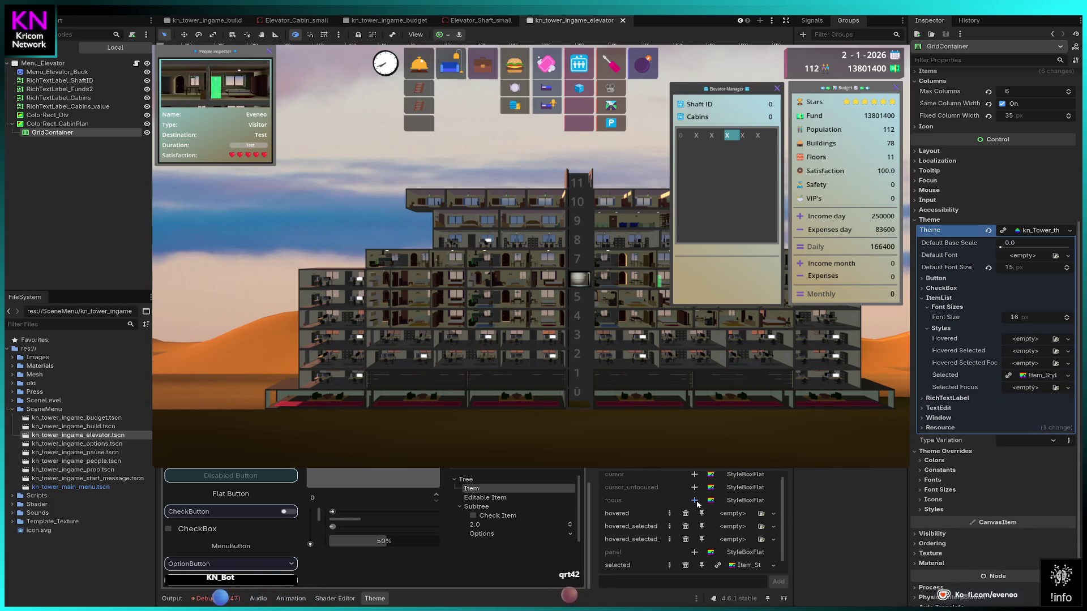
{"action": "left_click", "coordinate": [695, 500]}
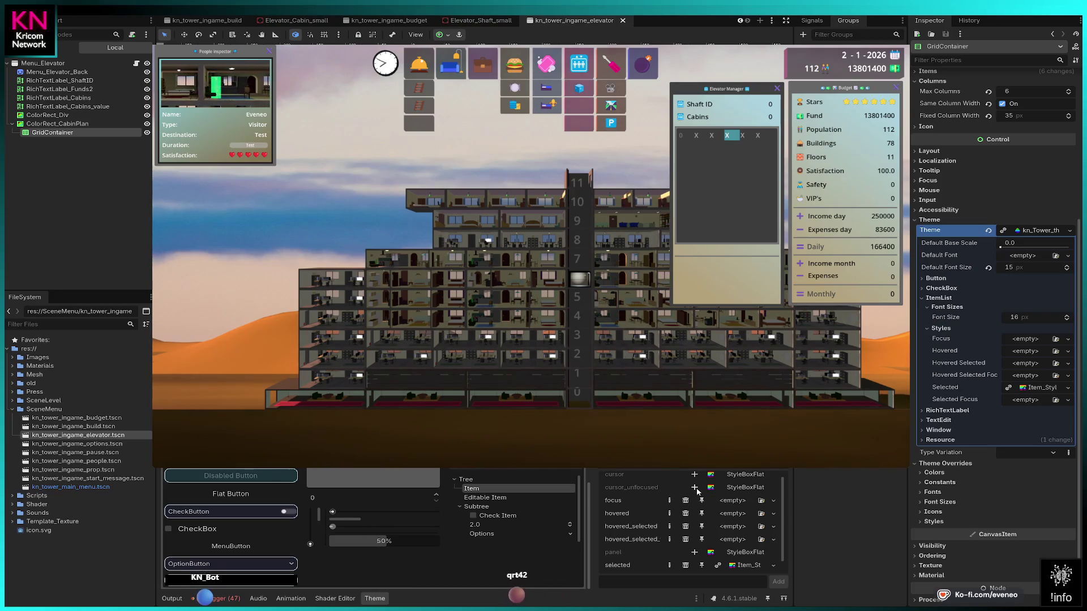
{"action": "left_click", "coordinate": [695, 488]}
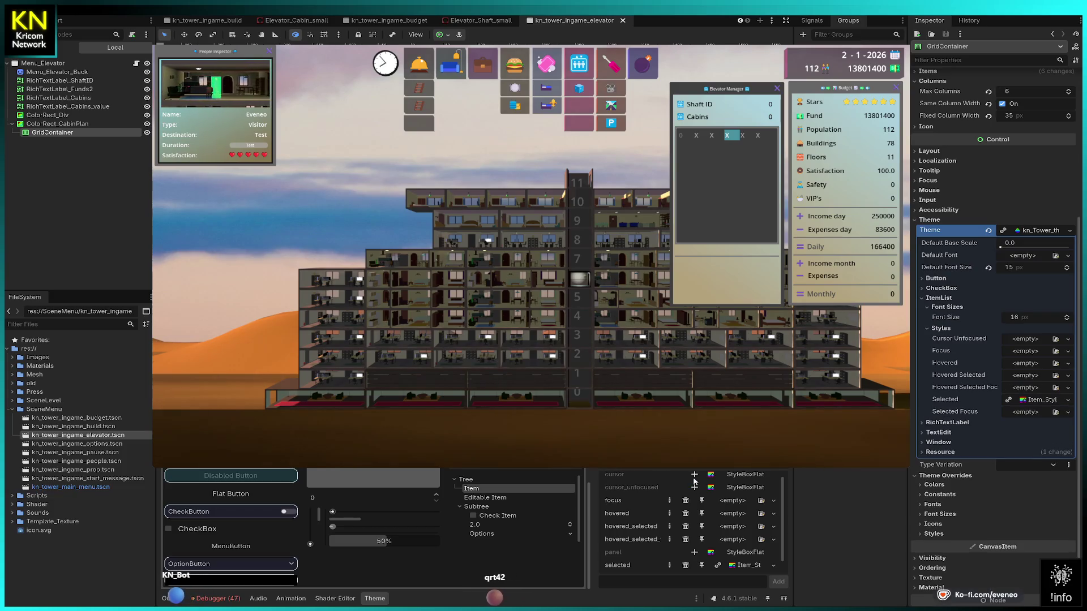
{"action": "left_click", "coordinate": [694, 474]}
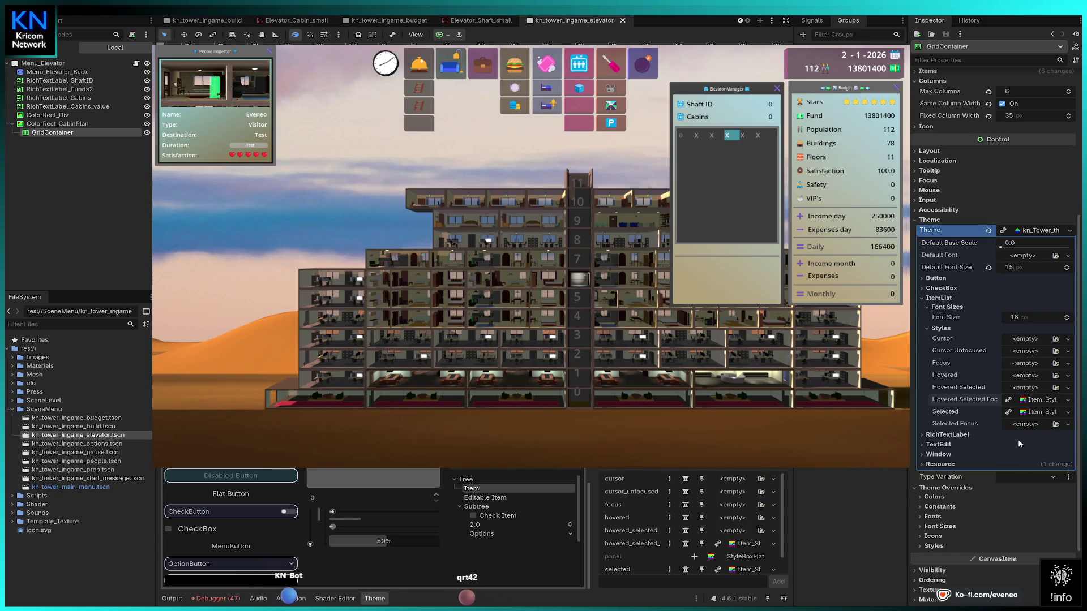
Paste Item_Stylebox into the hovered and cursor overrides, then save the scene.
{"action": "key", "text": "ctrl+v"}
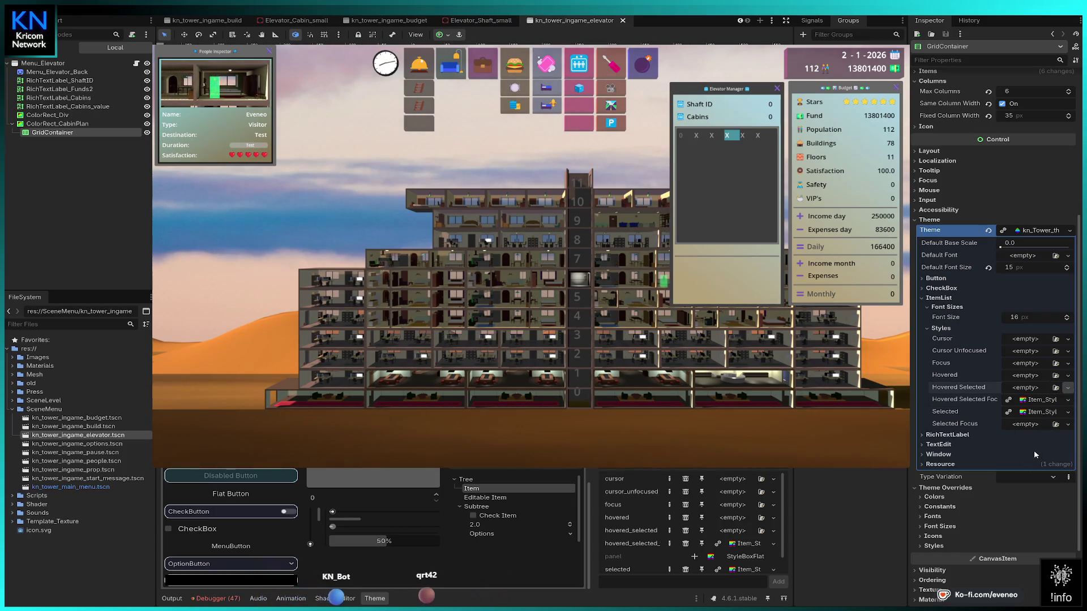
{"action": "key", "text": "ctrl+v"}
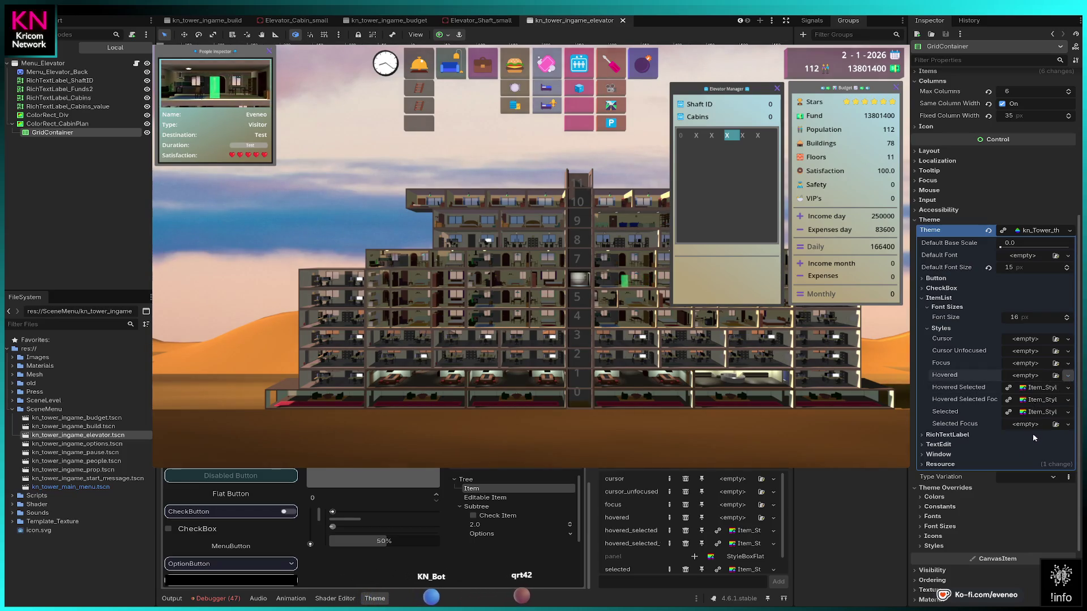
{"action": "key", "text": "ctrl+v"}
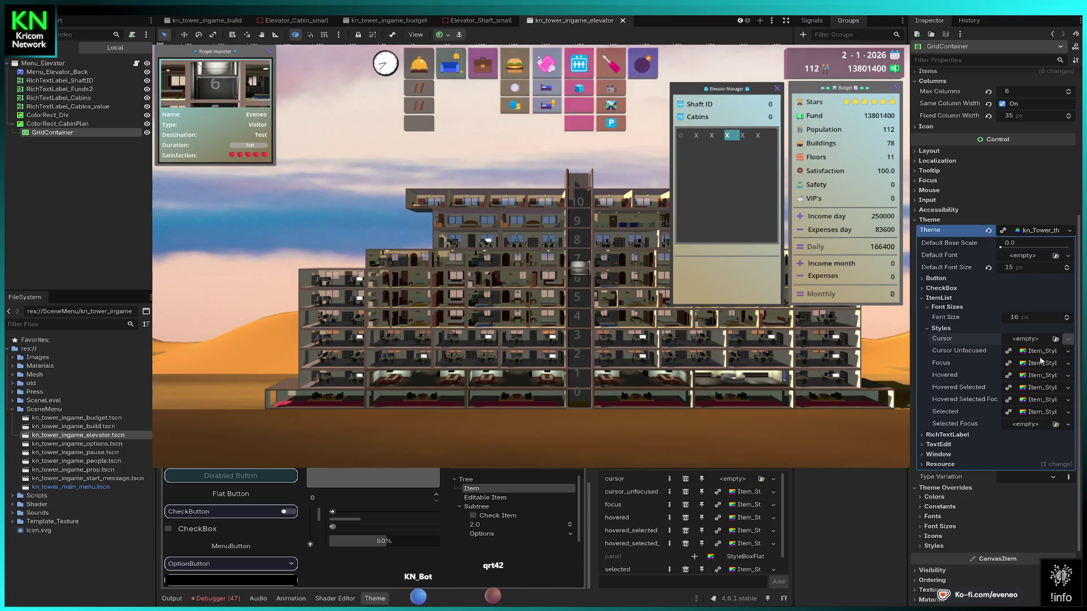
{"action": "left_click_drag", "start_coordinate": [1025, 403], "coordinate": [1033, 338]}
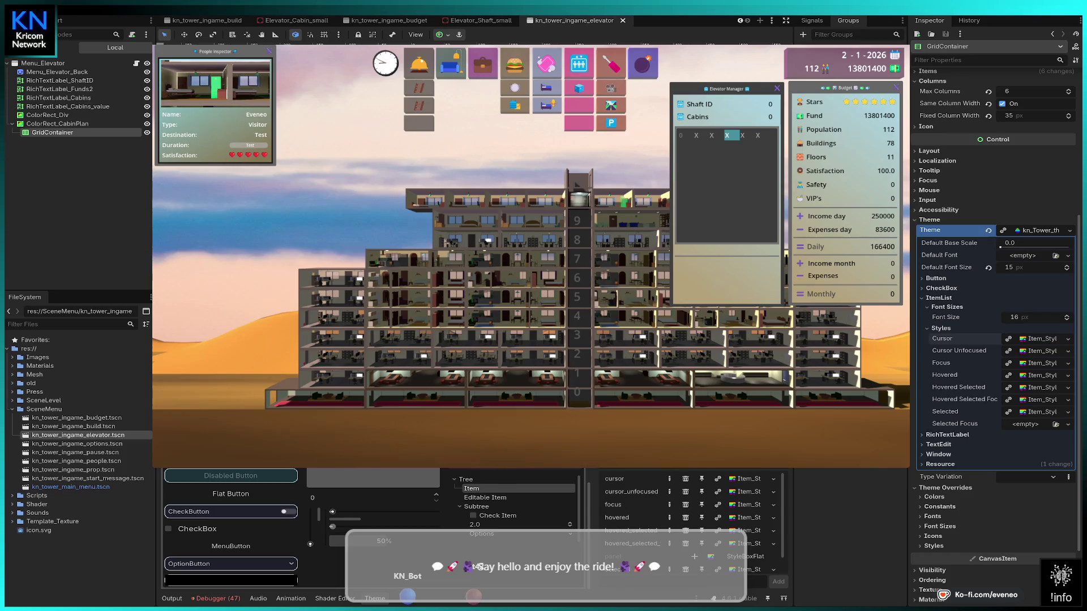
{"action": "key", "text": "ctrl+s"}
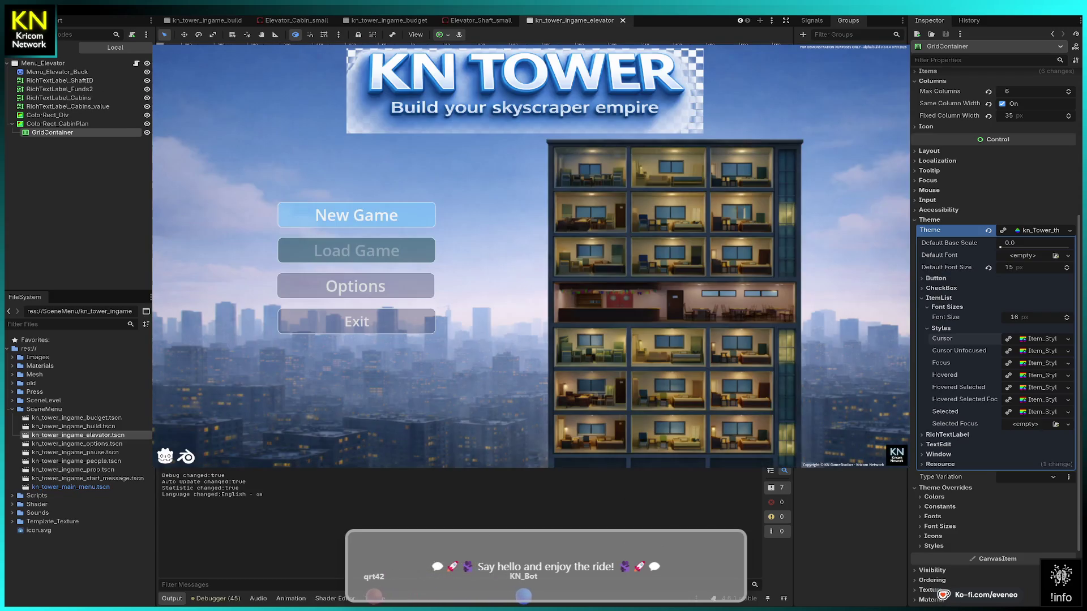
Begin a fresh game from the main menu, then dismiss the Elevator Manager panel with Escape.
{"action": "key", "text": "Return"}
{"action": "key", "text": "Return"}
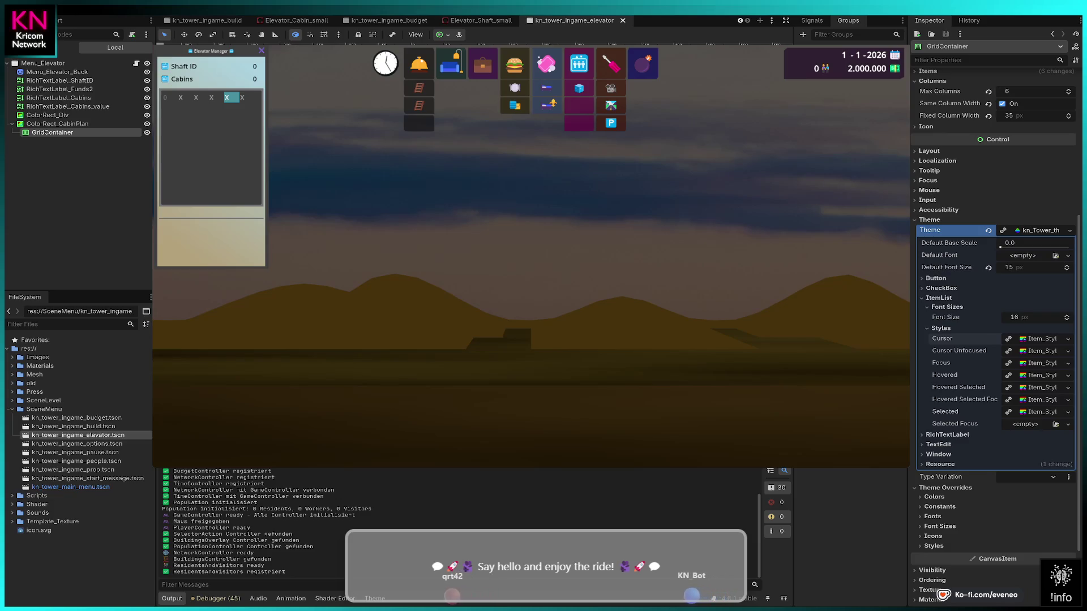
{"action": "key", "text": "Escape"}
{"action": "key", "text": "Escape"}
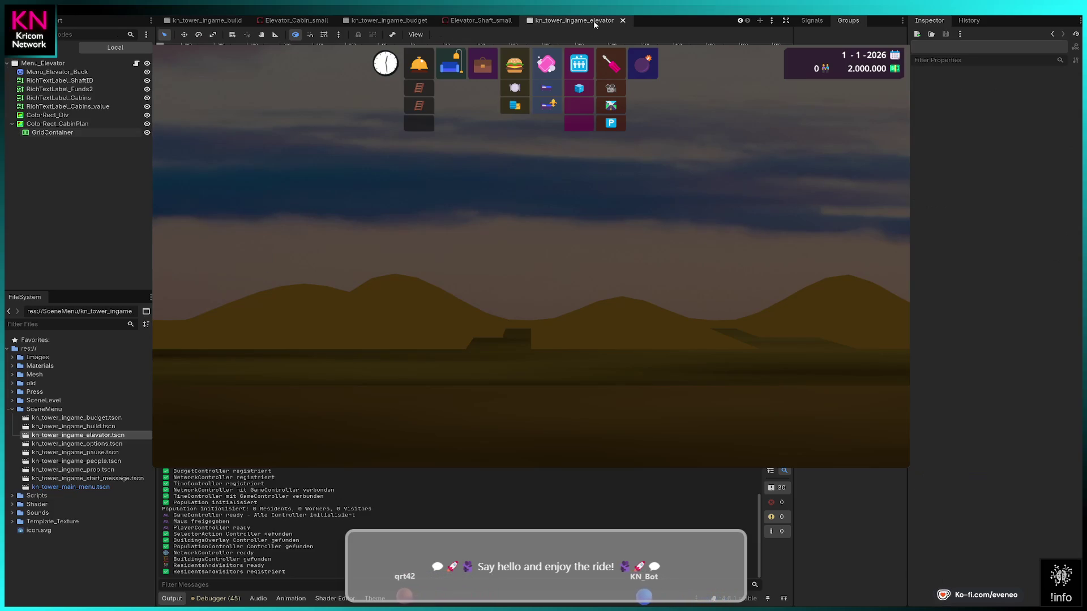
Close the elevator scene, switch to kn_tower_level_01, and turn Menu_Elevator's visibility back on.
{"action": "left_click", "coordinate": [623, 21]}
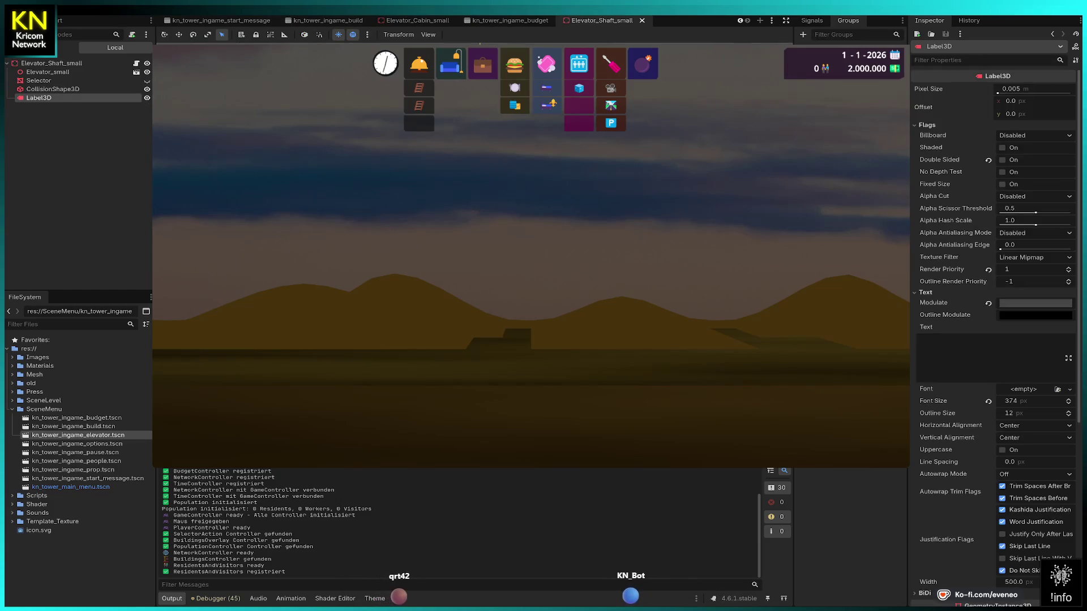
{"action": "scroll", "coordinate": [235, 22], "scroll_direction": "up", "scroll_amount": 3}
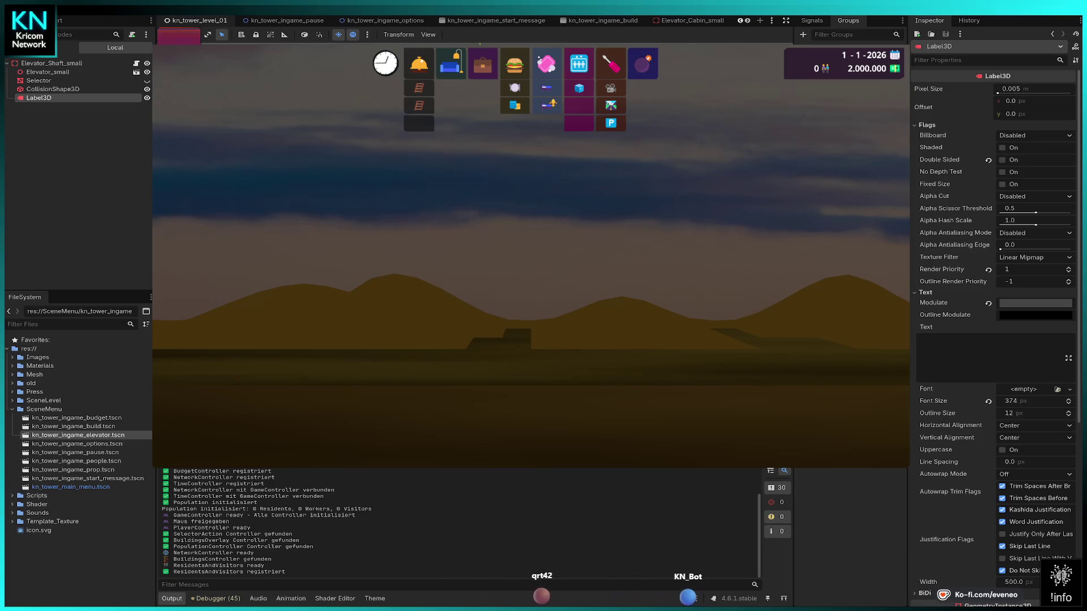
{"action": "left_click", "coordinate": [198, 21]}
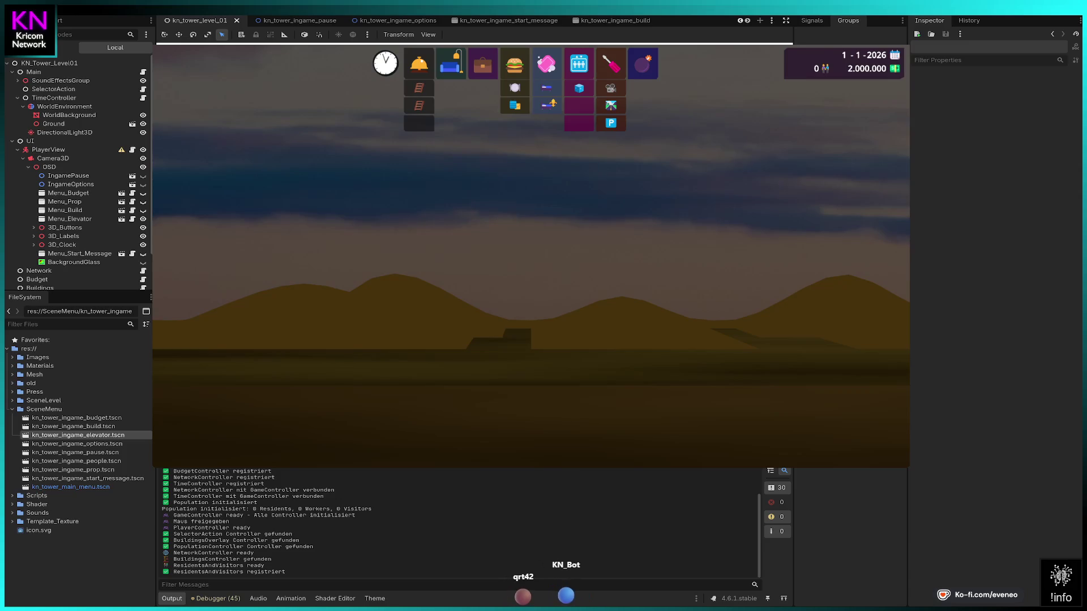
{"action": "scroll", "coordinate": [77, 170], "scroll_direction": "down", "scroll_amount": 2}
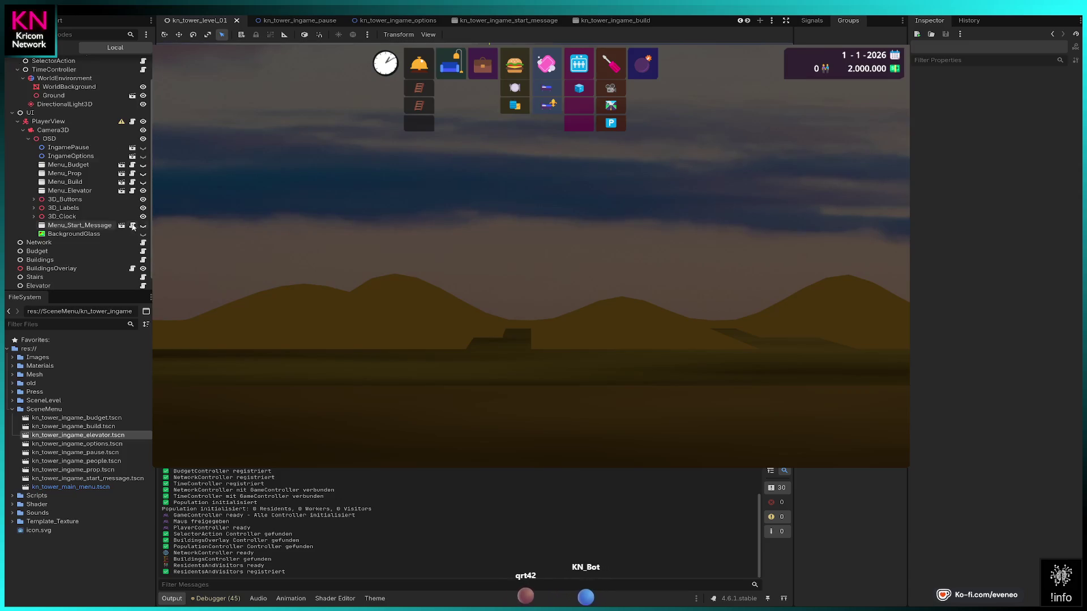
{"action": "left_click", "coordinate": [144, 191]}
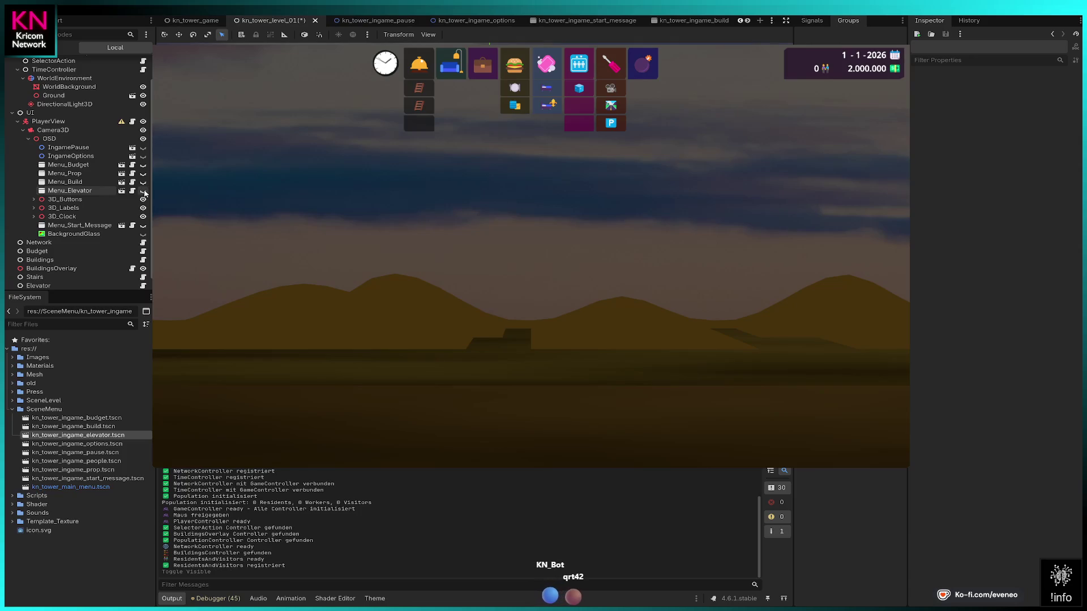
{"action": "left_click", "coordinate": [143, 192]}
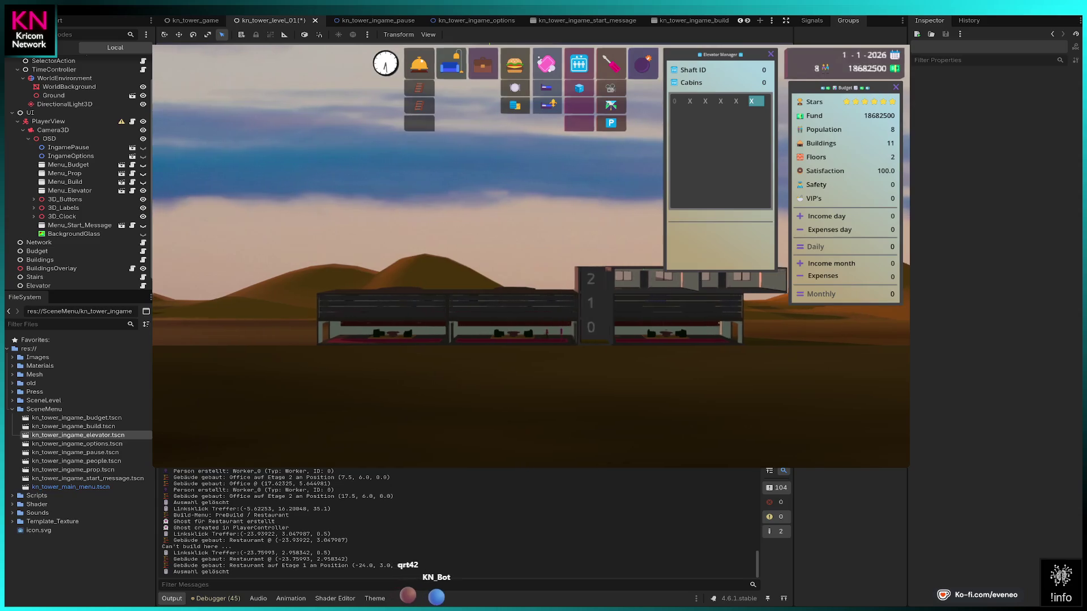
Extend the elevator shaft through floors 3 and 4 and place a small cabin at floor 0.
{"action": "left_click", "coordinate": [579, 64]}
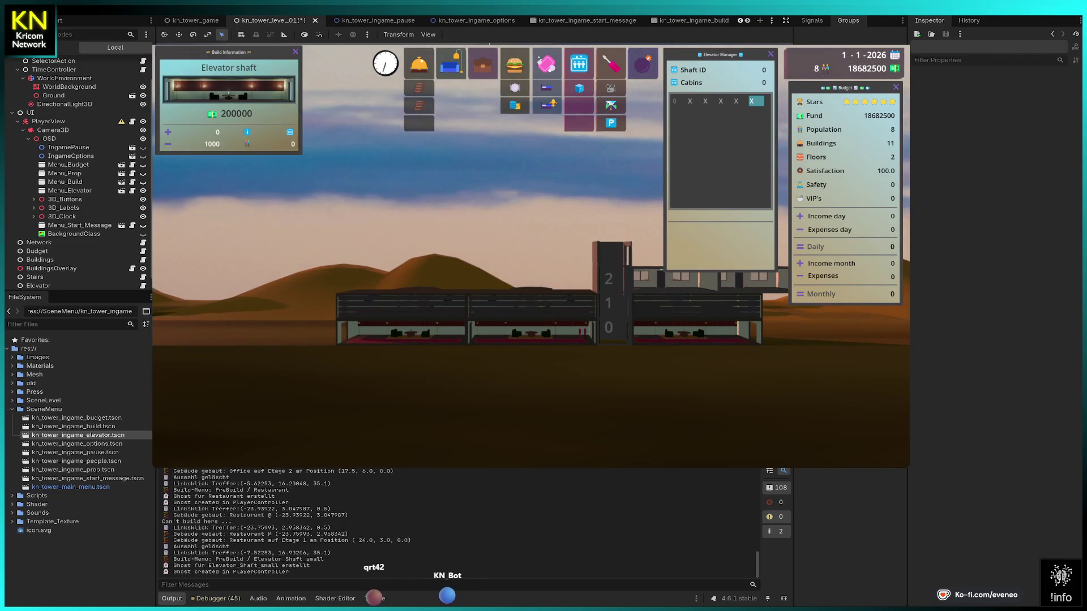
{"action": "left_click", "coordinate": [608, 255]}
{"action": "left_click", "coordinate": [610, 229]}
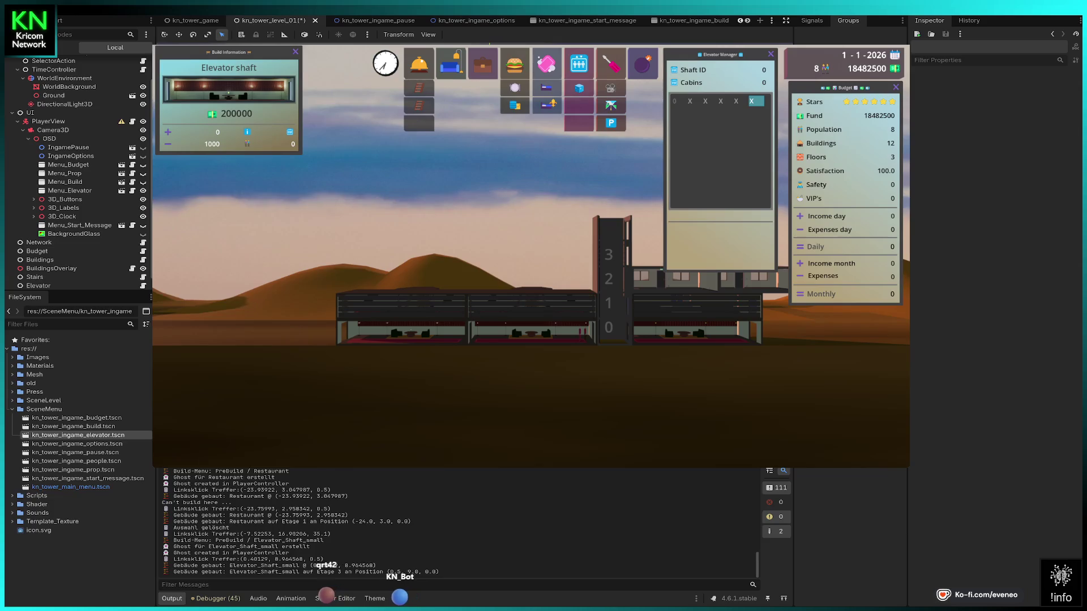
{"action": "left_click", "coordinate": [579, 87]}
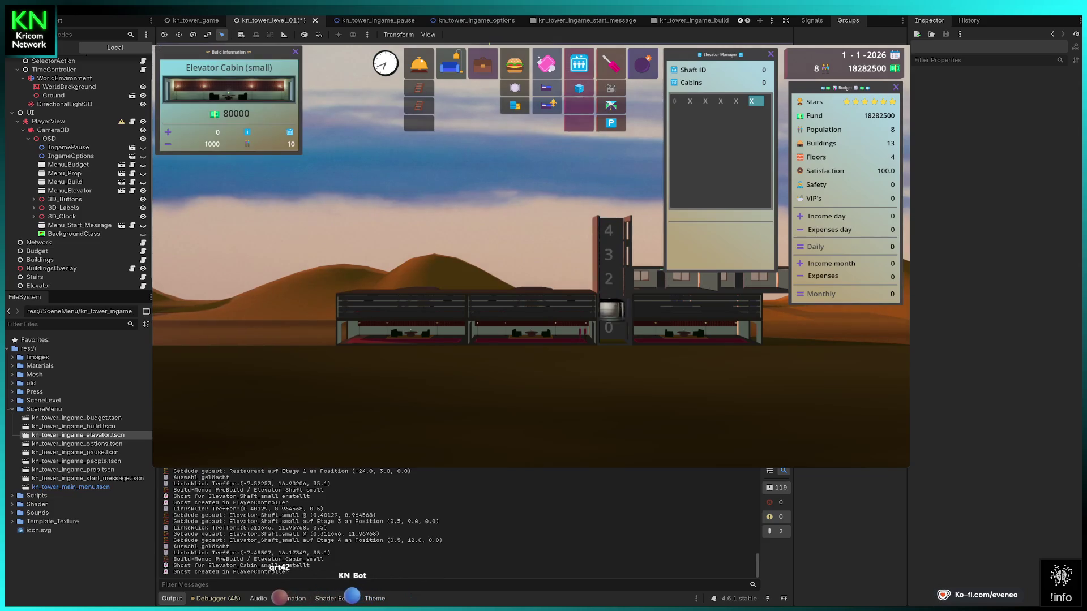
{"action": "left_click", "coordinate": [614, 331]}
{"action": "key", "text": "Escape"}
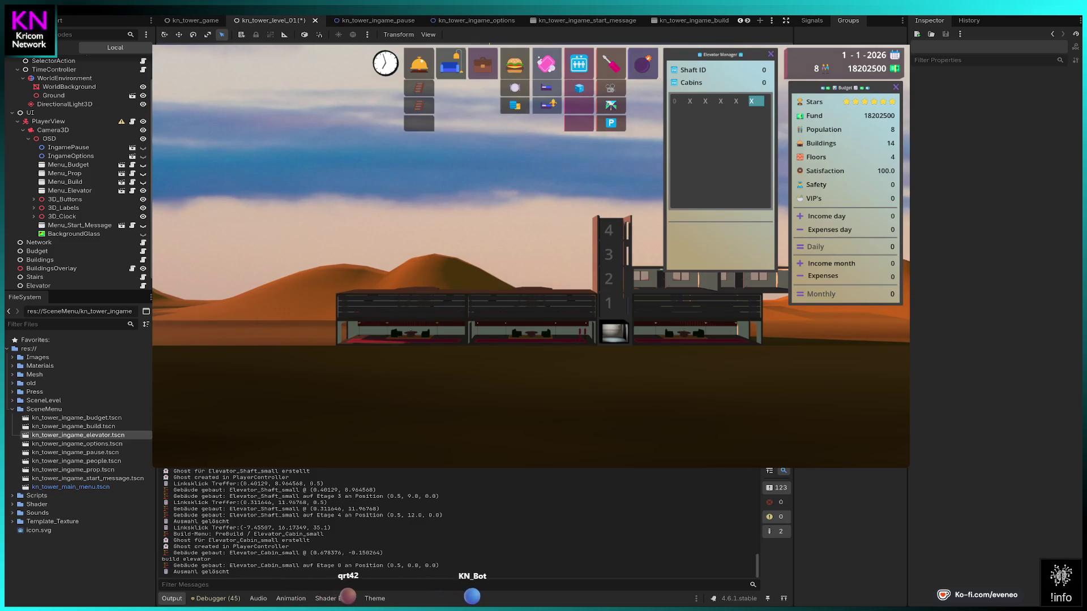
Build several offices along floor 2.
{"action": "left_click", "coordinate": [482, 63]}
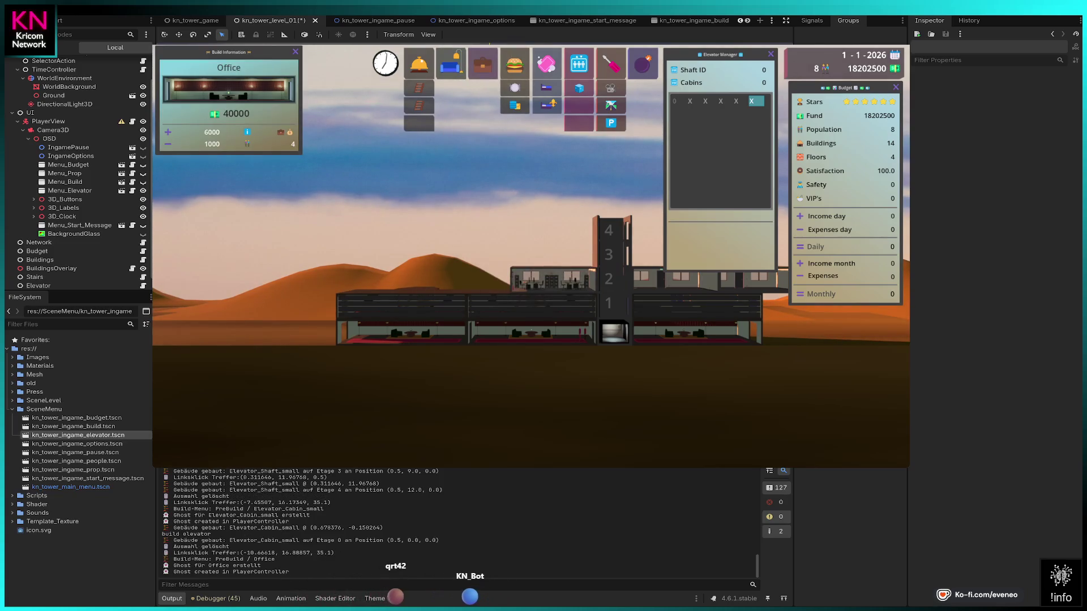
{"action": "left_click", "coordinate": [552, 279]}
{"action": "left_click", "coordinate": [465, 278]}
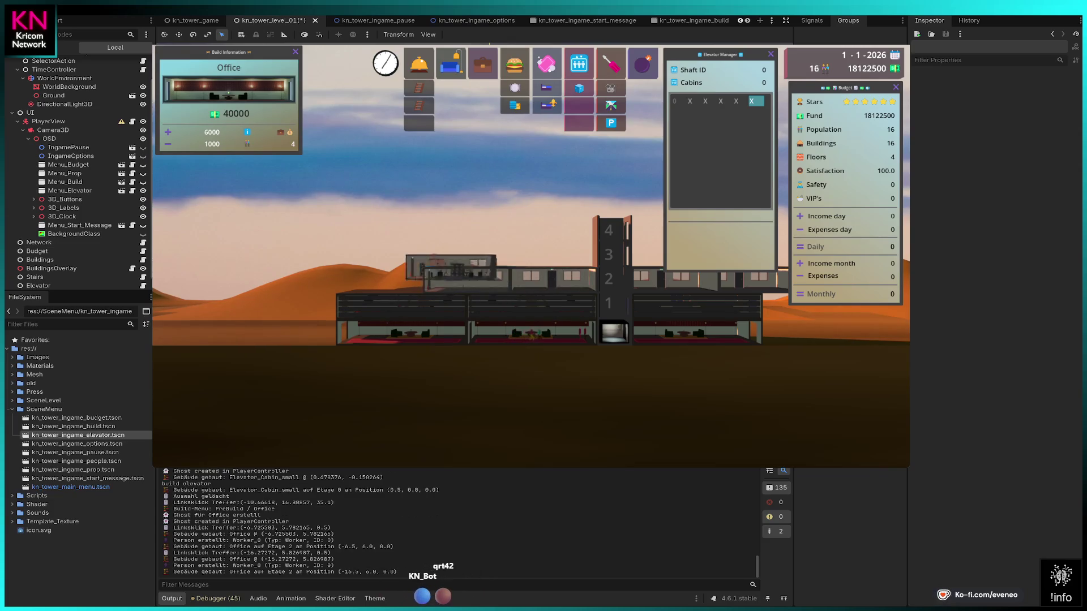
{"action": "left_click", "coordinate": [379, 278]}
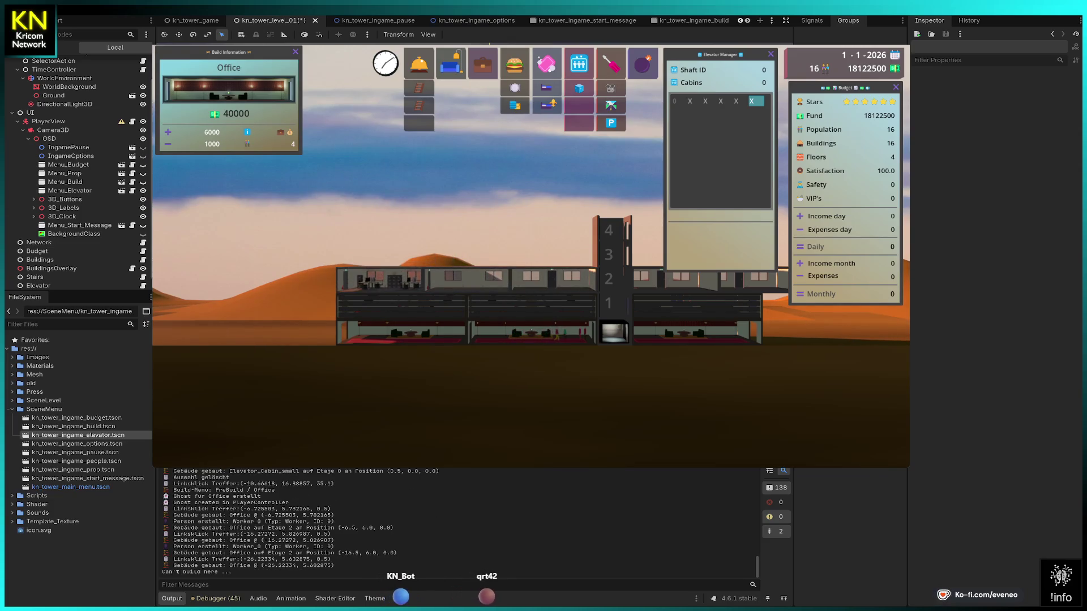
{"action": "left_click", "coordinate": [379, 279]}
{"action": "key", "text": "a"}
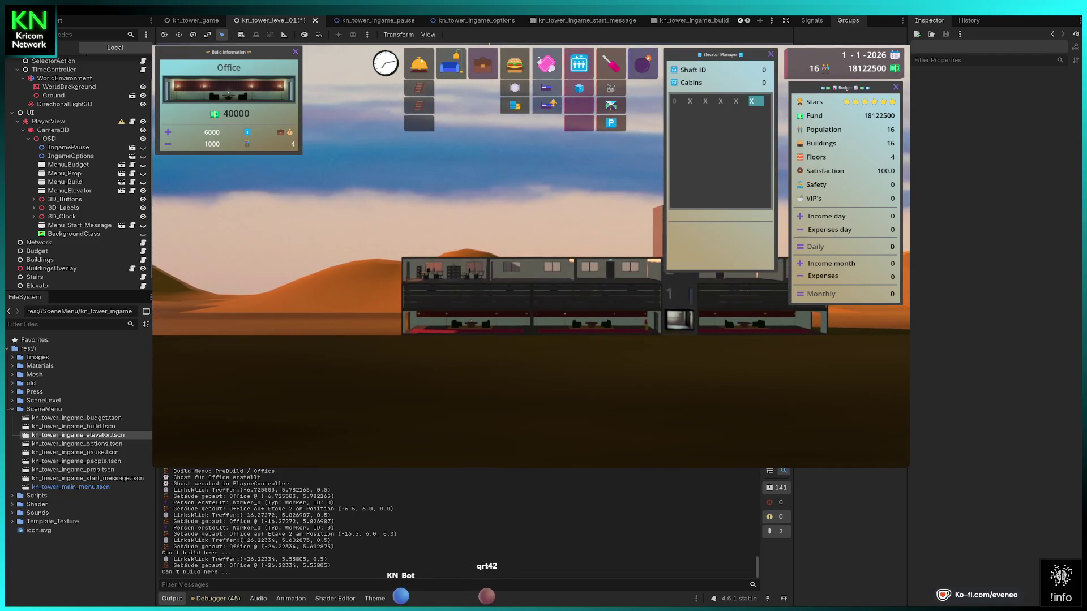
{"action": "left_click", "coordinate": [447, 269]}
{"action": "left_click", "coordinate": [469, 266]}
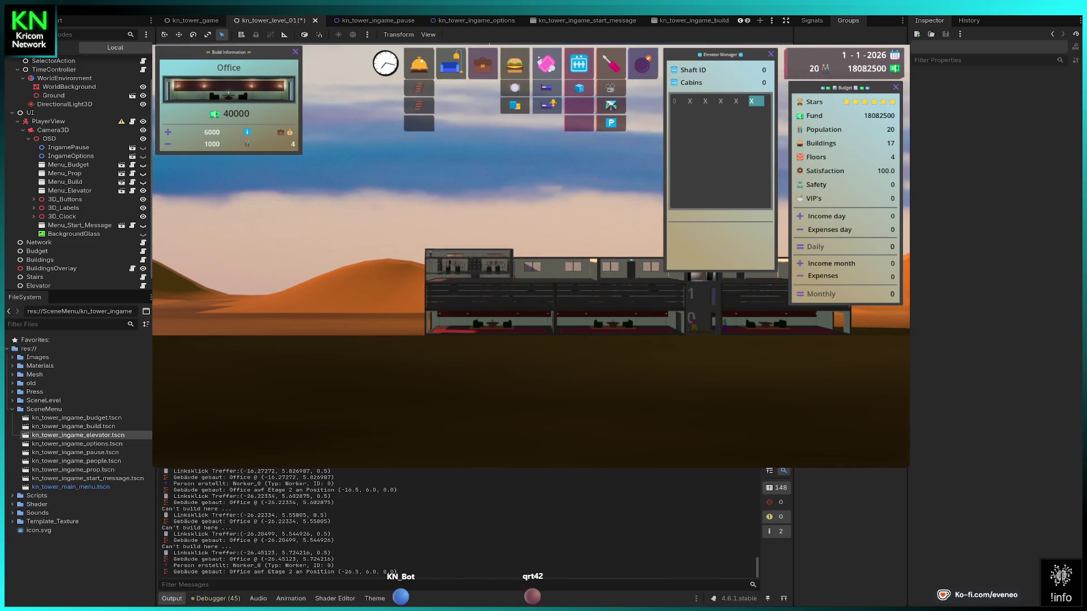
{"action": "key", "text": "Escape"}
Build three condos on floor 3 and one on floor 4, right of the shaft.
{"action": "key", "text": "d"}
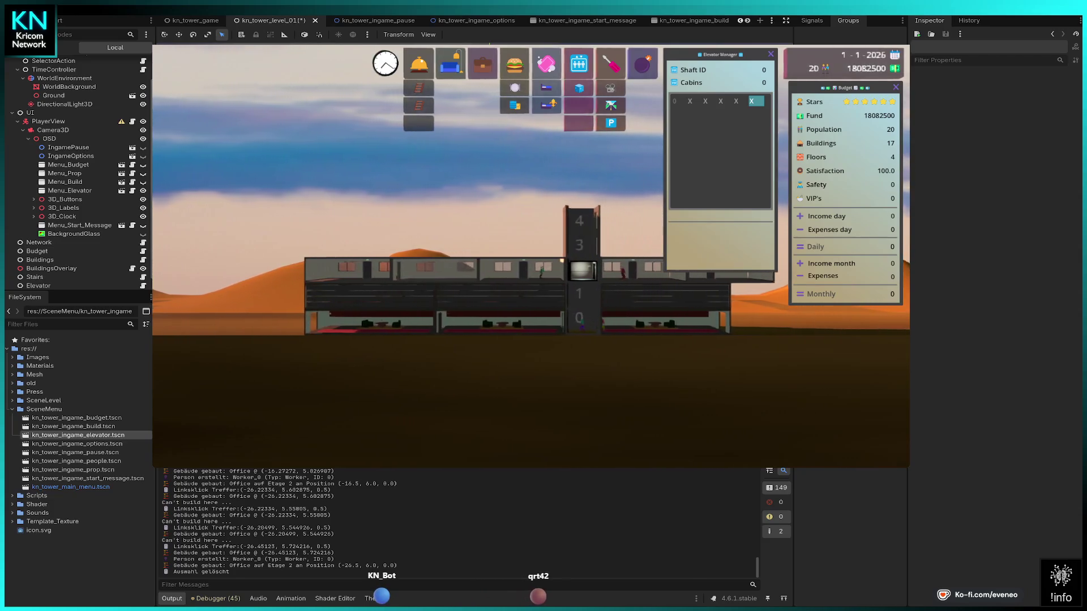
{"action": "key", "text": "d"}
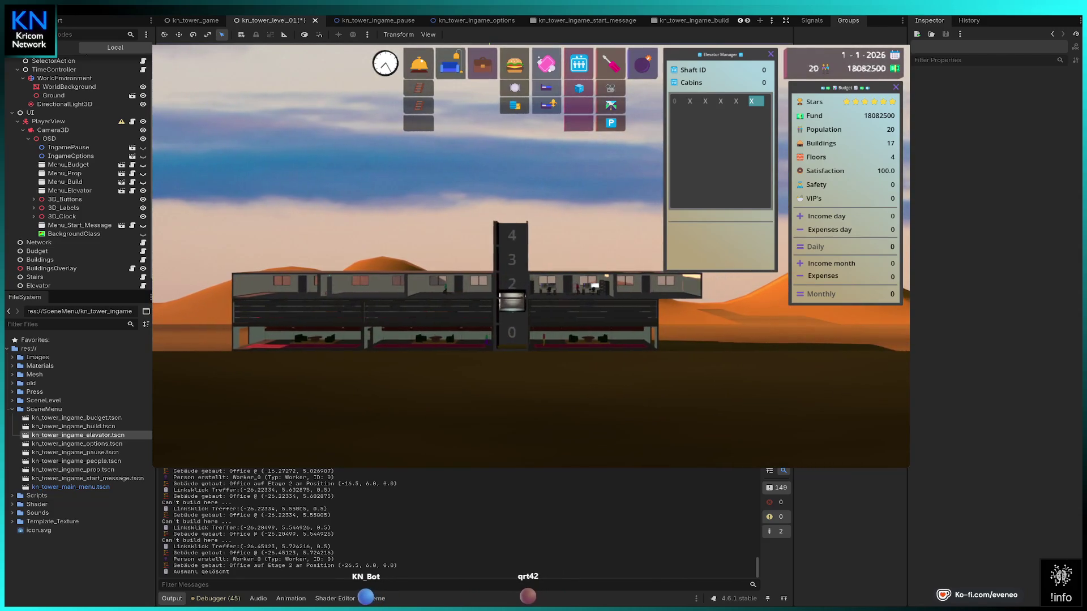
{"action": "left_click", "coordinate": [451, 64]}
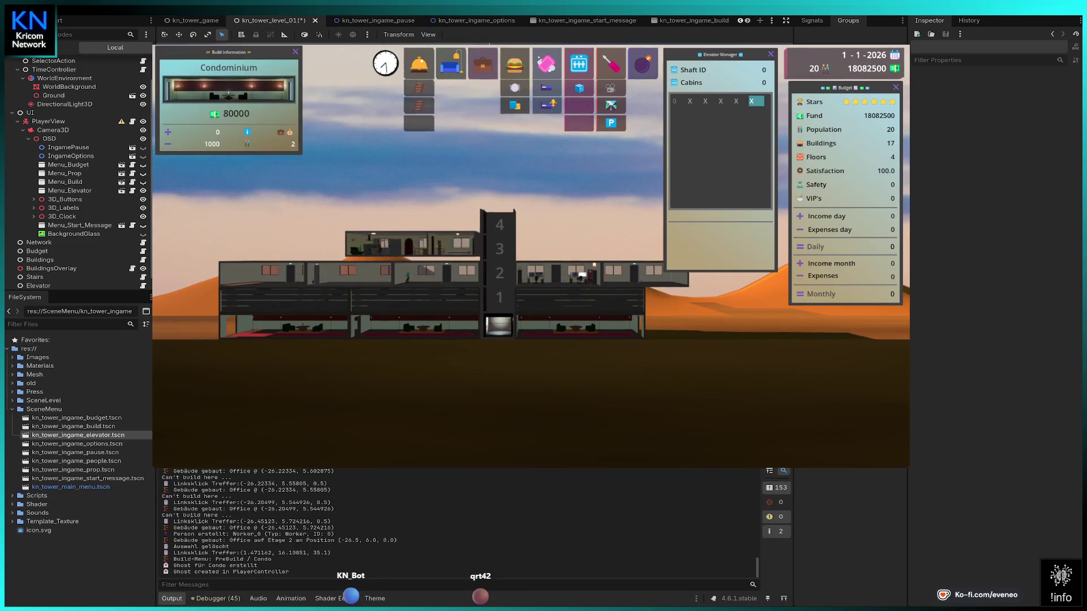
{"action": "left_click", "coordinate": [415, 248]}
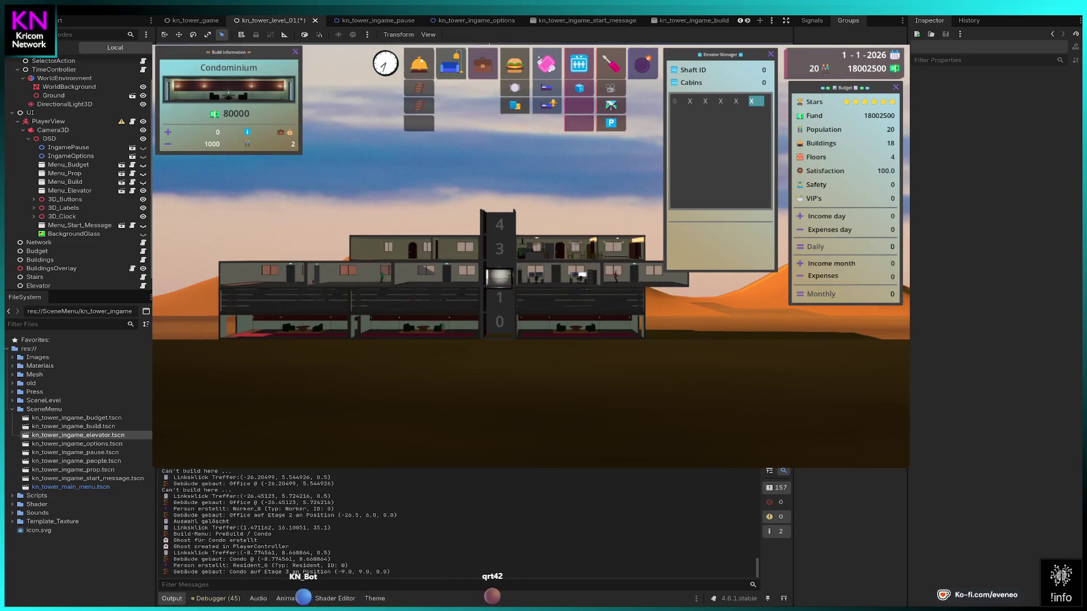
{"action": "left_click", "coordinate": [283, 248]}
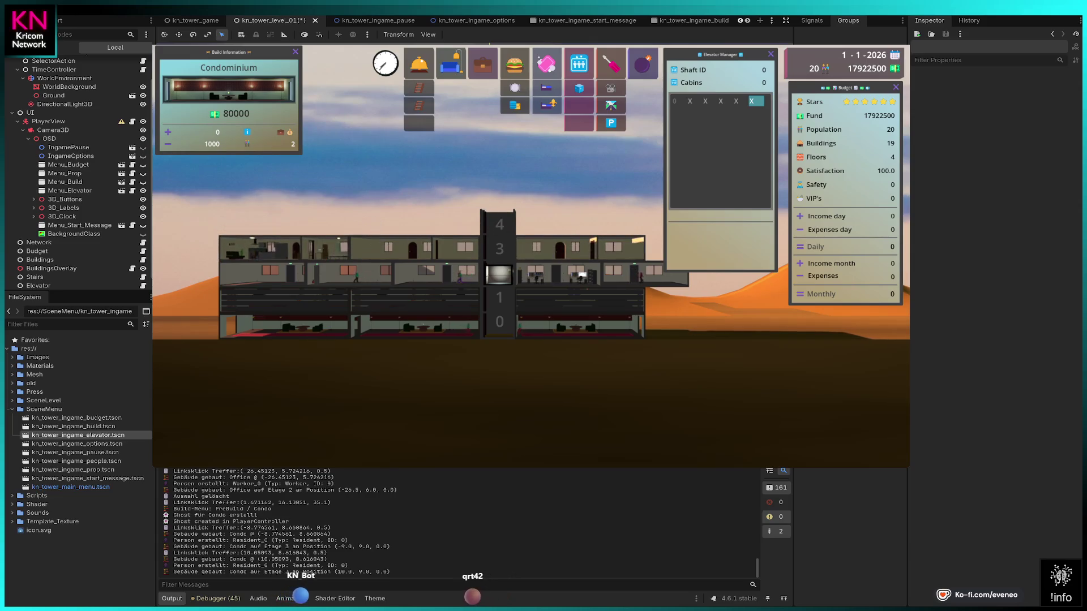
{"action": "left_click", "coordinate": [244, 248]}
{"action": "left_click", "coordinate": [541, 219]}
{"action": "key", "text": "Escape"}
{"action": "scroll", "coordinate": [532, 266], "scroll_direction": "down", "scroll_amount": 2}
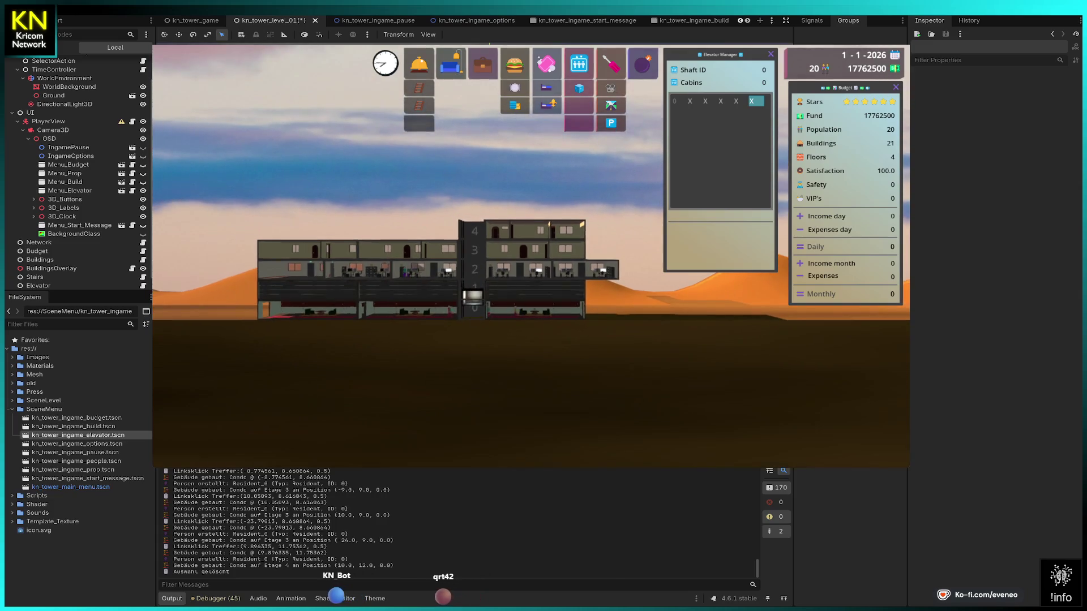
{"action": "key", "text": "Left"}
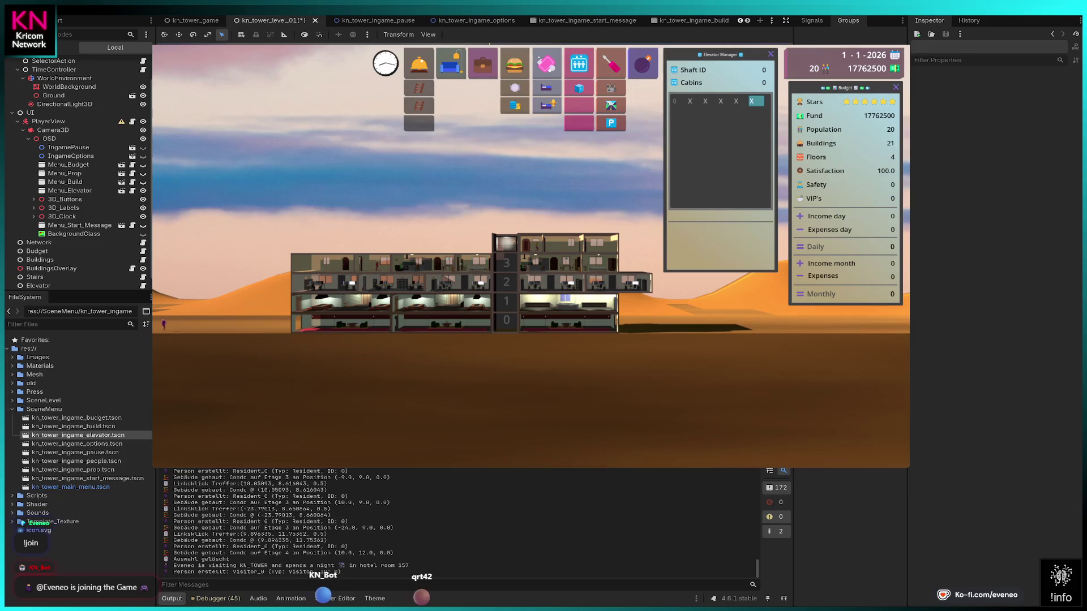
Inspect the walking visitor and a floor-3 condo, then show Menu_Prop's properties in the Inspector.
{"action": "left_click", "coordinate": [183, 325]}
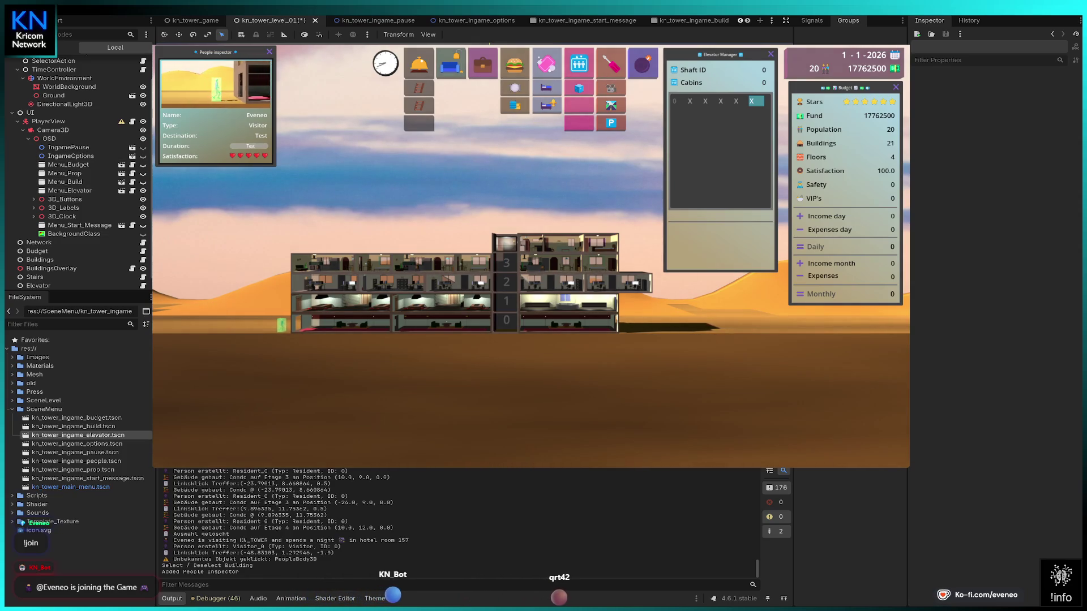
{"action": "left_click", "coordinate": [442, 263]}
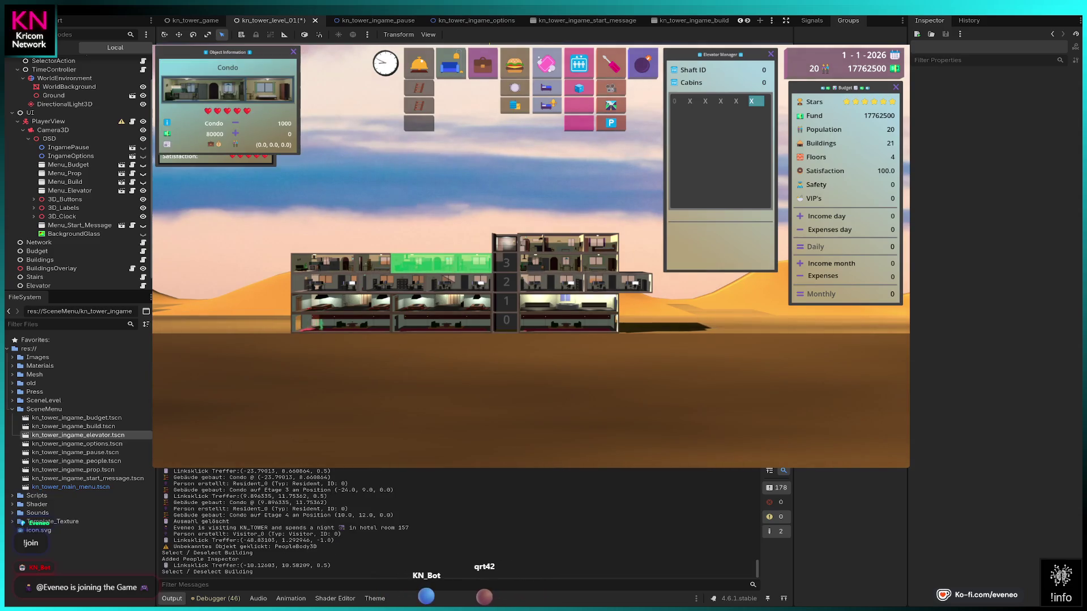
{"action": "left_click", "coordinate": [441, 261]}
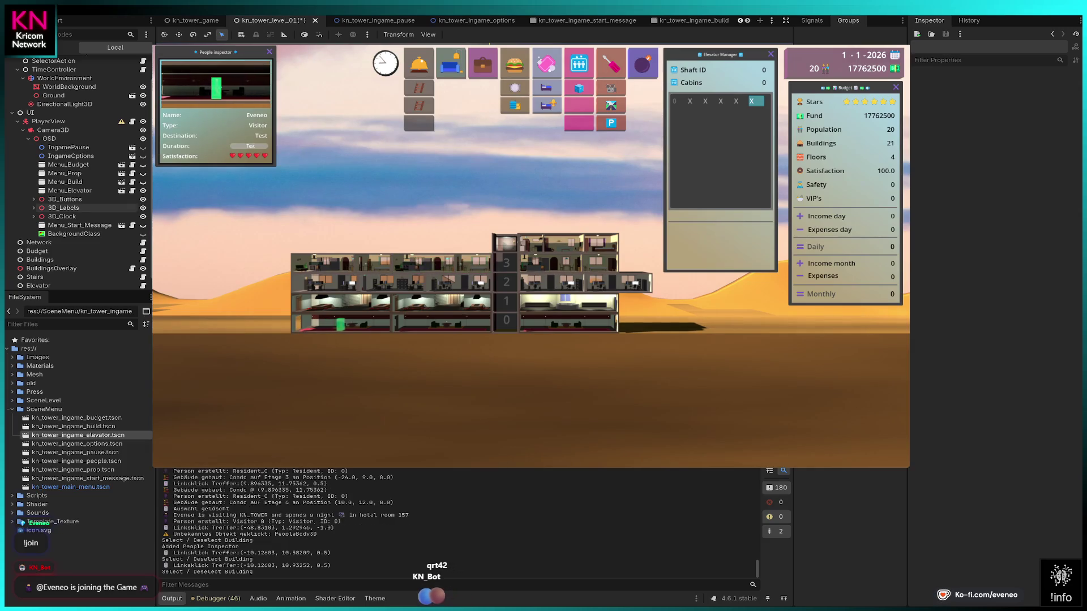
{"action": "left_click", "coordinate": [66, 174]}
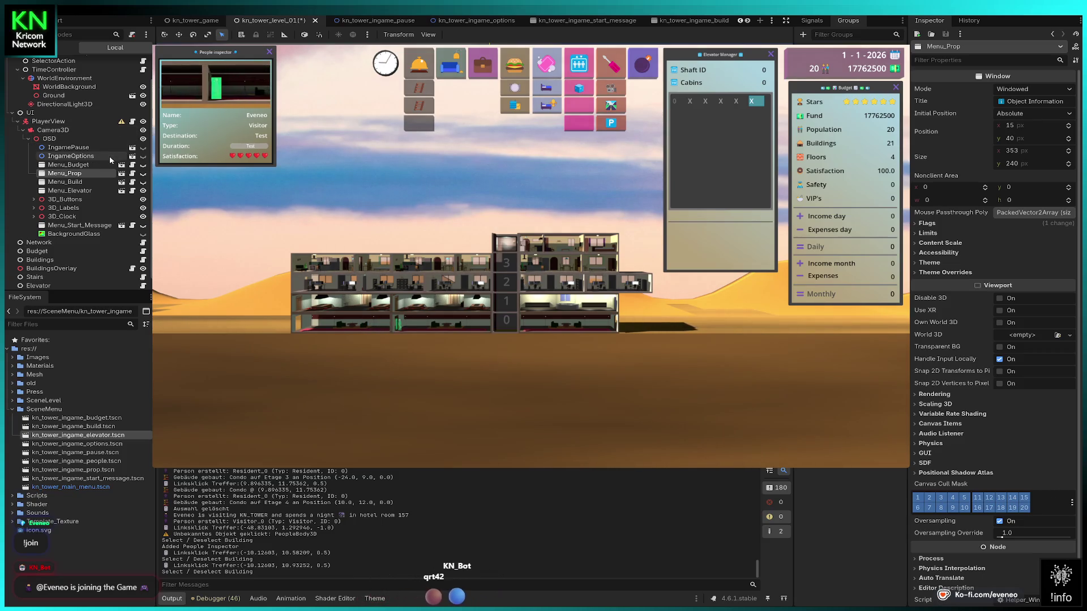
Open Helper_PeopleWatcher.gd in the Script editor and select it in FileSystem's Scripts folder.
{"action": "key", "text": "ctrl+F3"}
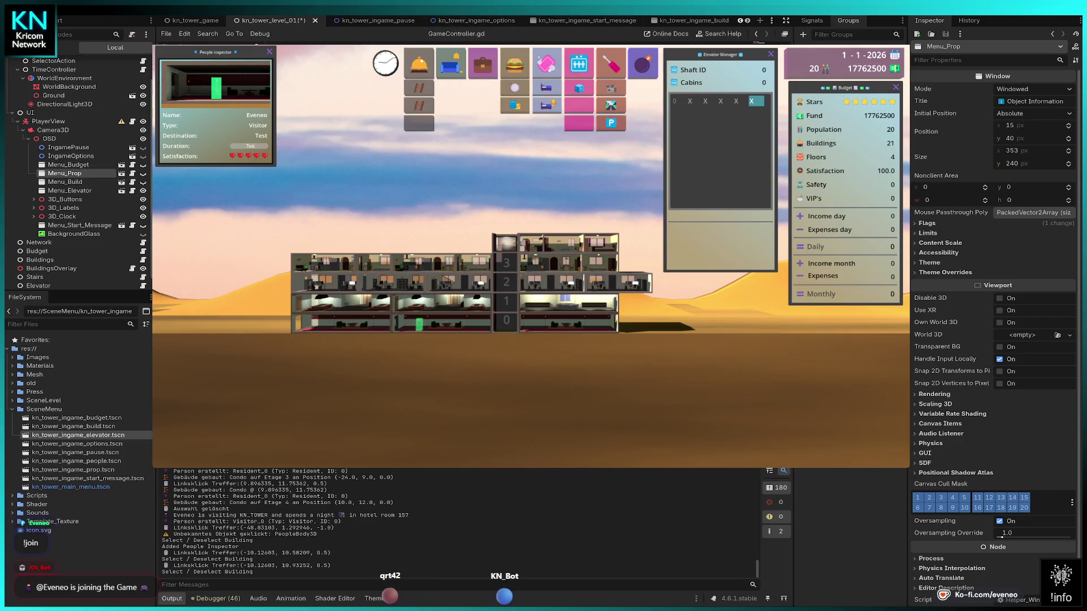
{"action": "key", "text": "alt+Left"}
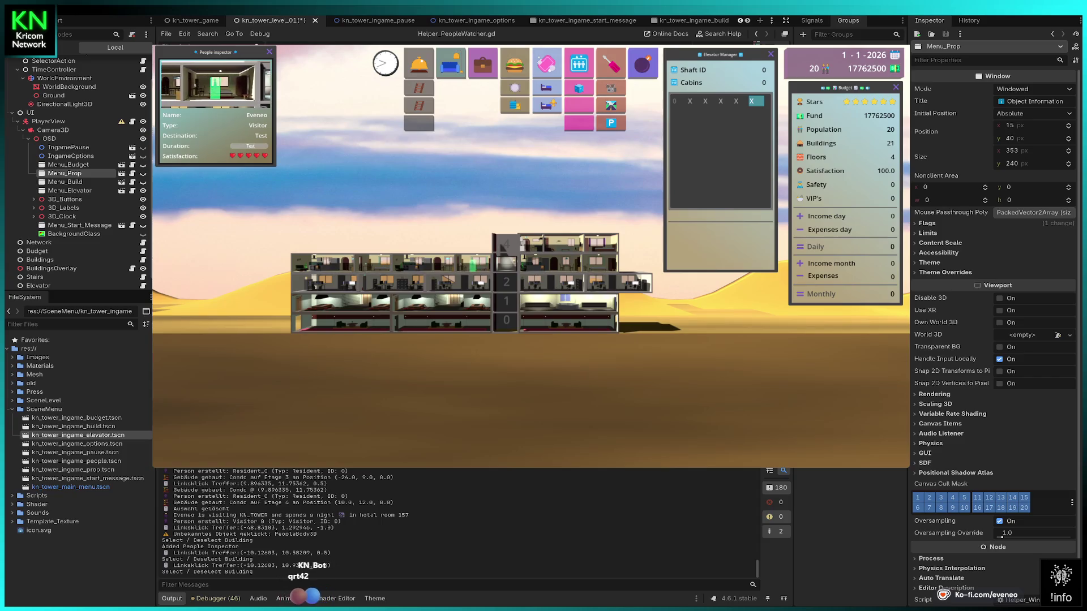
{"action": "left_click", "coordinate": [14, 497]}
{"action": "scroll", "coordinate": [57, 509], "scroll_direction": "down", "scroll_amount": 5}
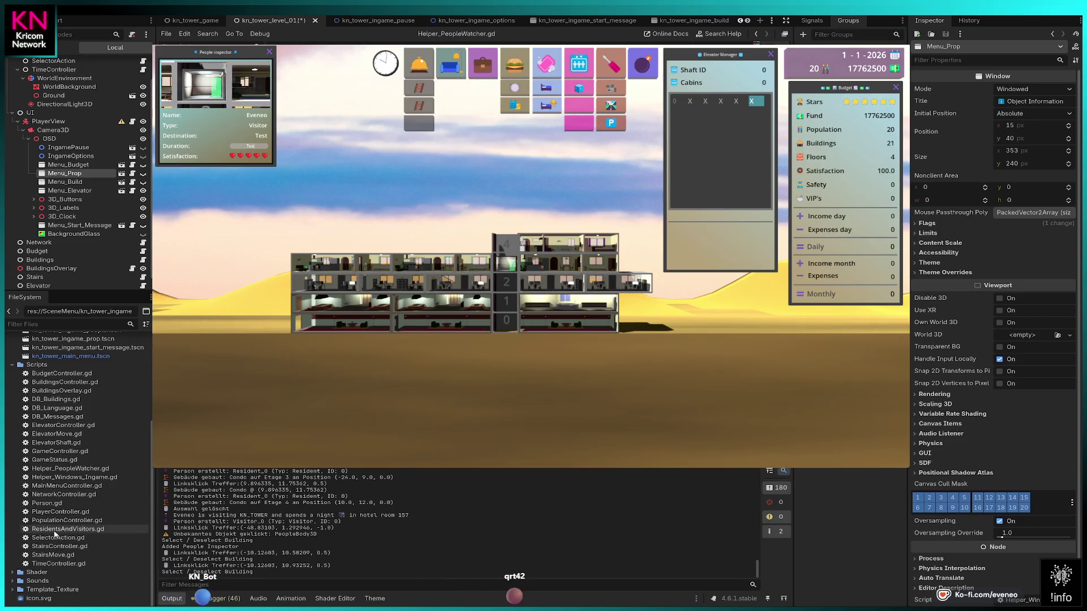
{"action": "left_click", "coordinate": [53, 469]}
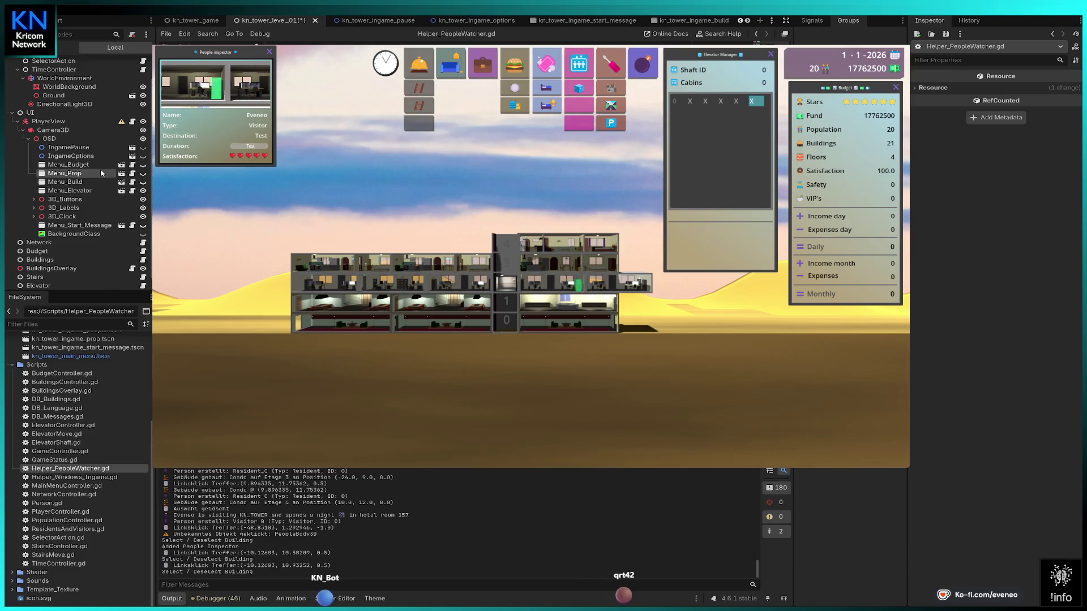
{"action": "scroll", "coordinate": [118, 395], "scroll_direction": "up", "scroll_amount": 3}
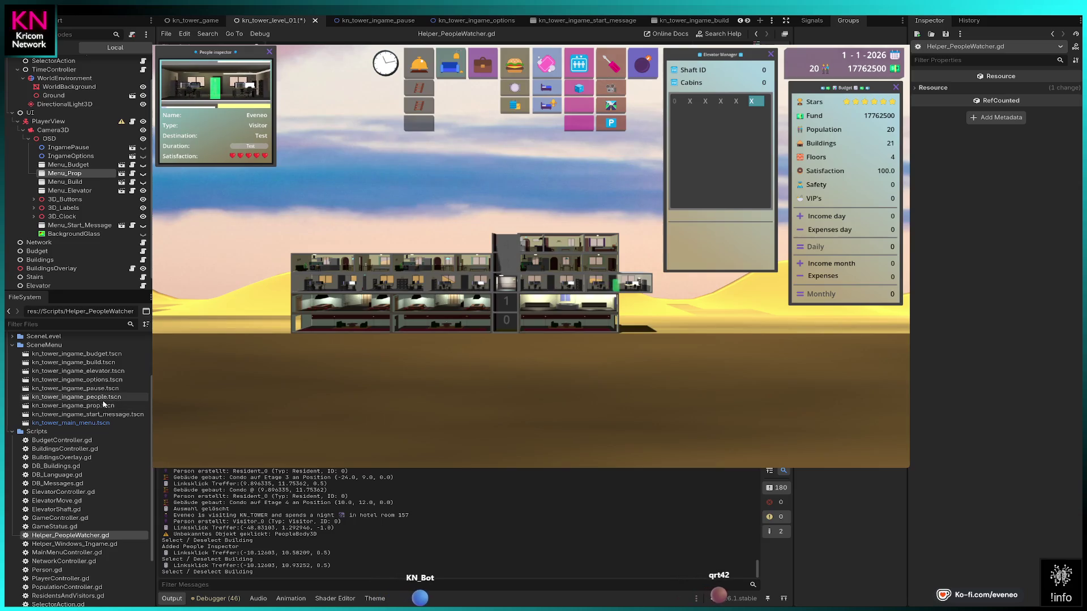
Open kn_tower_ingame_people.tscn from FileSystem, then close its scene tab.
{"action": "double_click", "coordinate": [99, 398]}
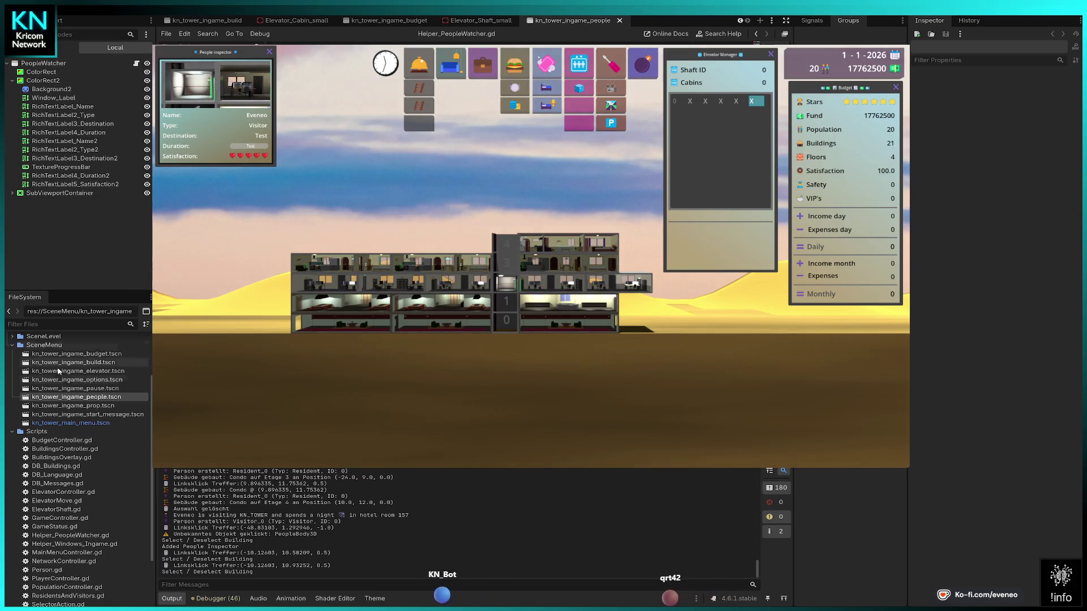
{"action": "left_click", "coordinate": [619, 20]}
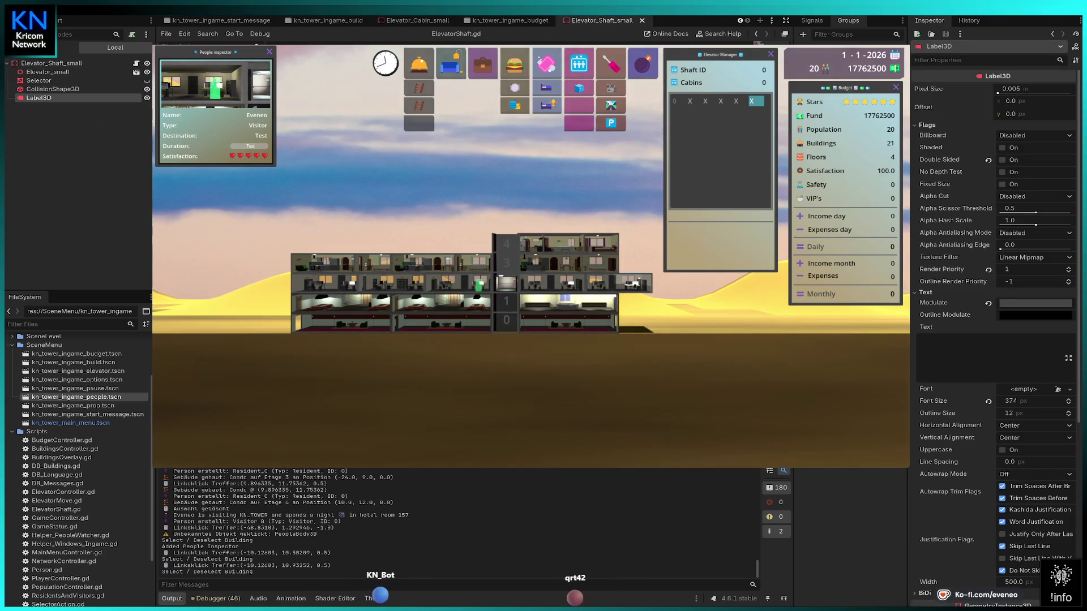
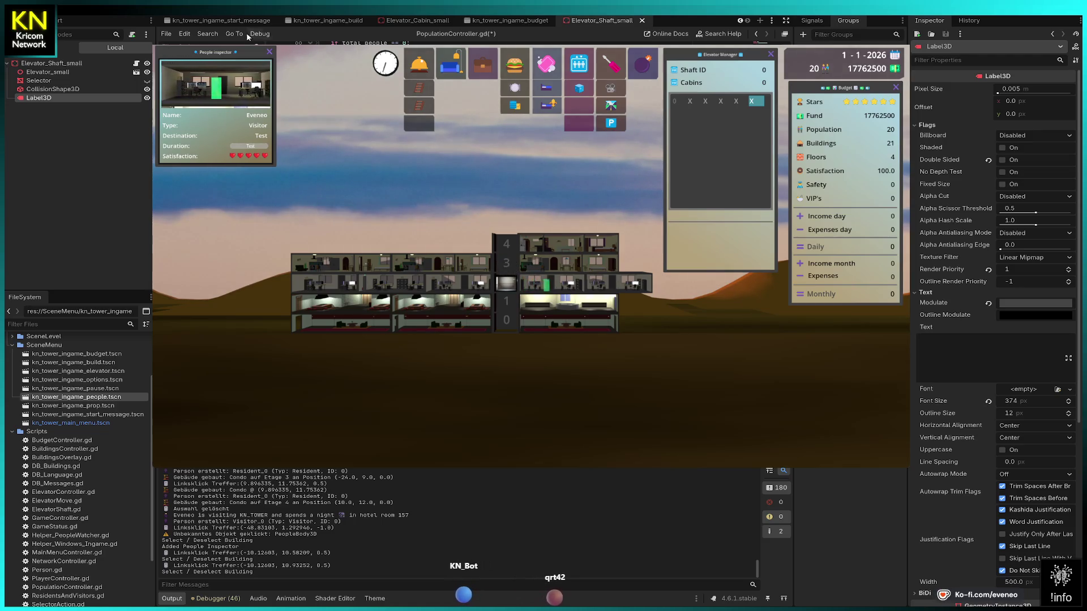
In the kn_tower_level_01 scene, select the Menu_Prop node to view its window settings in the Inspector.
{"action": "scroll", "coordinate": [216, 25], "scroll_direction": "up", "scroll_amount": 5}
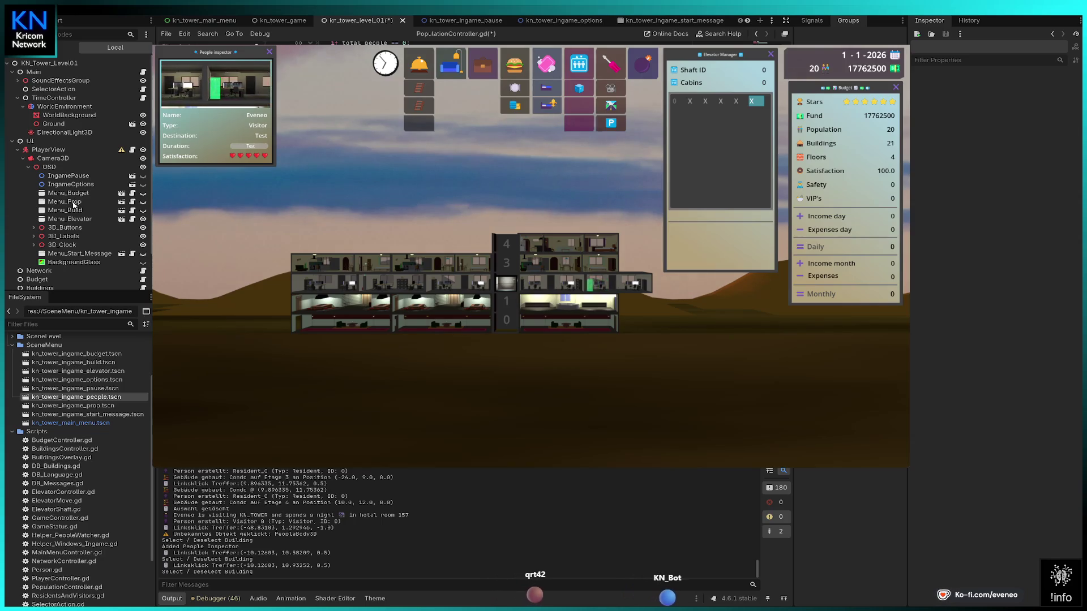
{"action": "scroll", "coordinate": [73, 205], "scroll_direction": "down", "scroll_amount": 2}
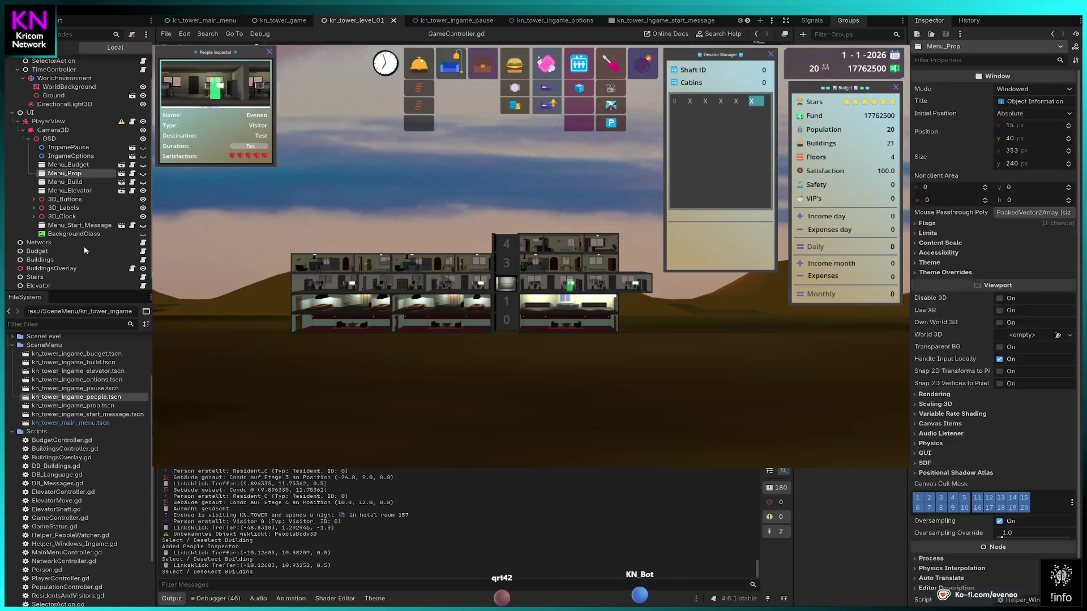
{"action": "left_click", "coordinate": [65, 200]}
{"action": "left_click", "coordinate": [65, 174]}
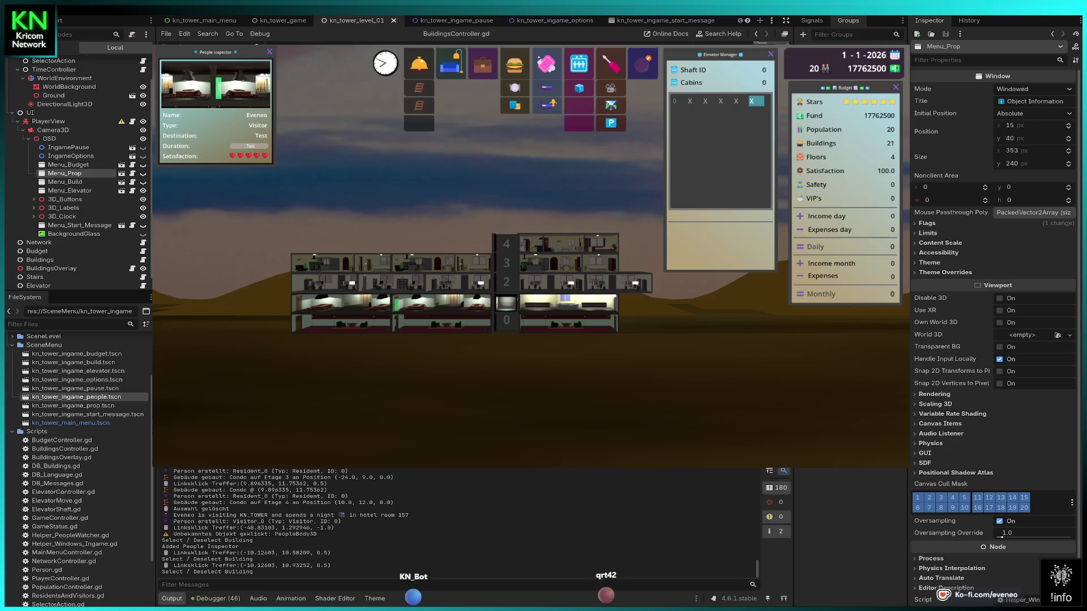
Stop the game, relaunch it with F5, start a New Game and dismiss the Mayor welcome message.
{"action": "left_click", "coordinate": [937, 19]}
{"action": "key", "text": "F5"}
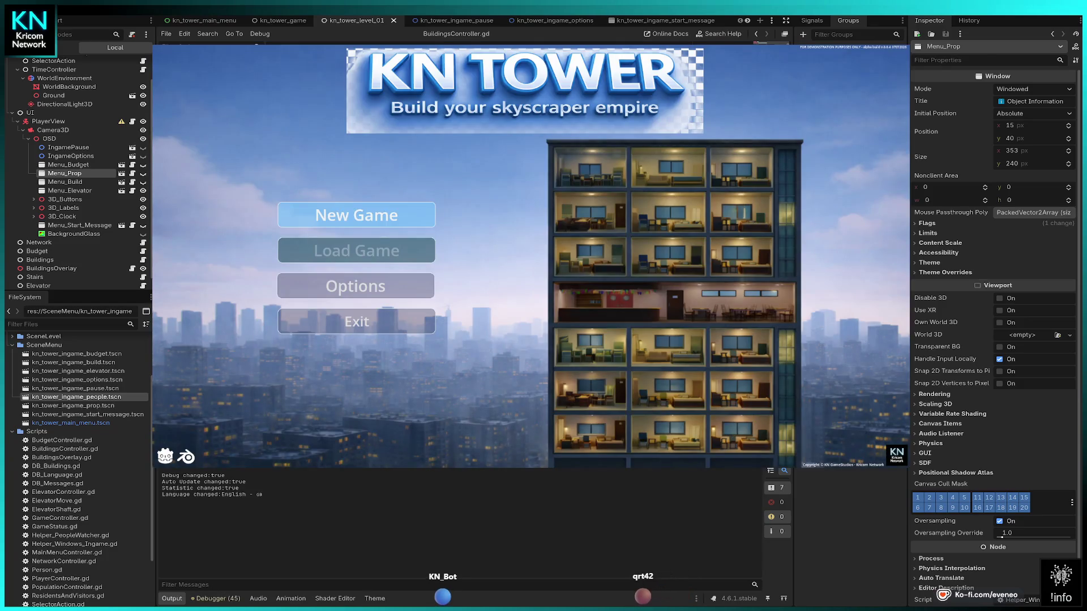
{"action": "left_click", "coordinate": [356, 215]}
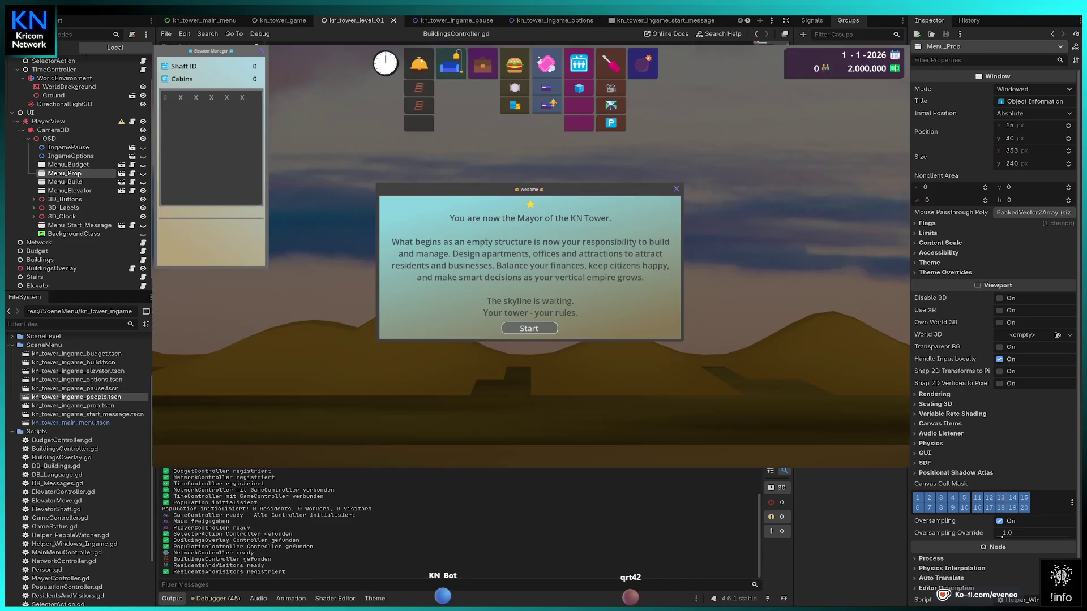
{"action": "left_click", "coordinate": [530, 328]}
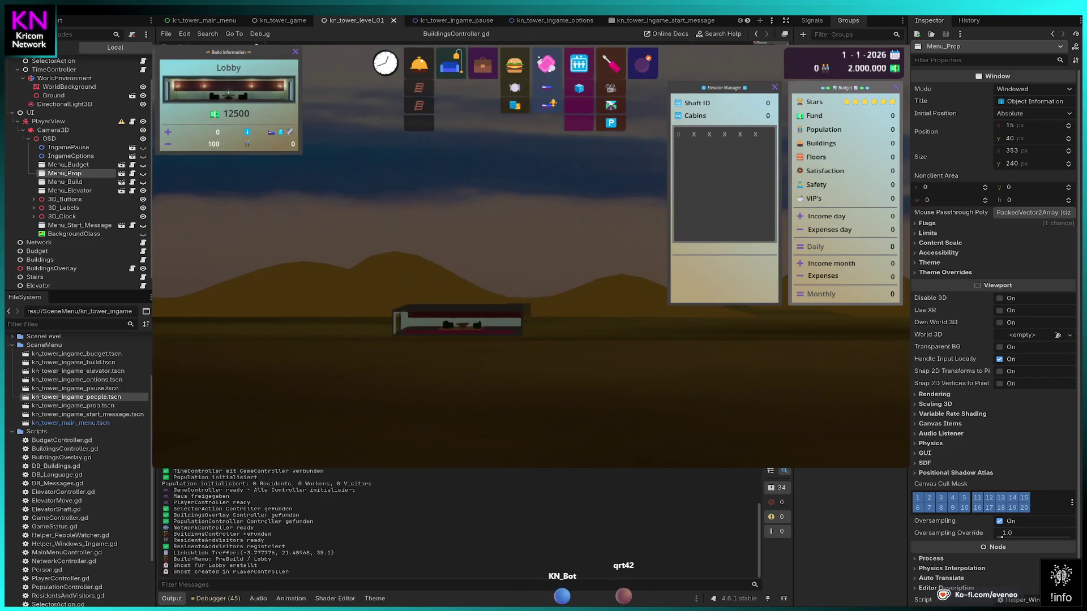
Place a second lobby beside the first, select and deselect a lobby, then select the visitor on the left.
{"action": "left_click", "coordinate": [528, 326]}
{"action": "key", "text": "Escape"}
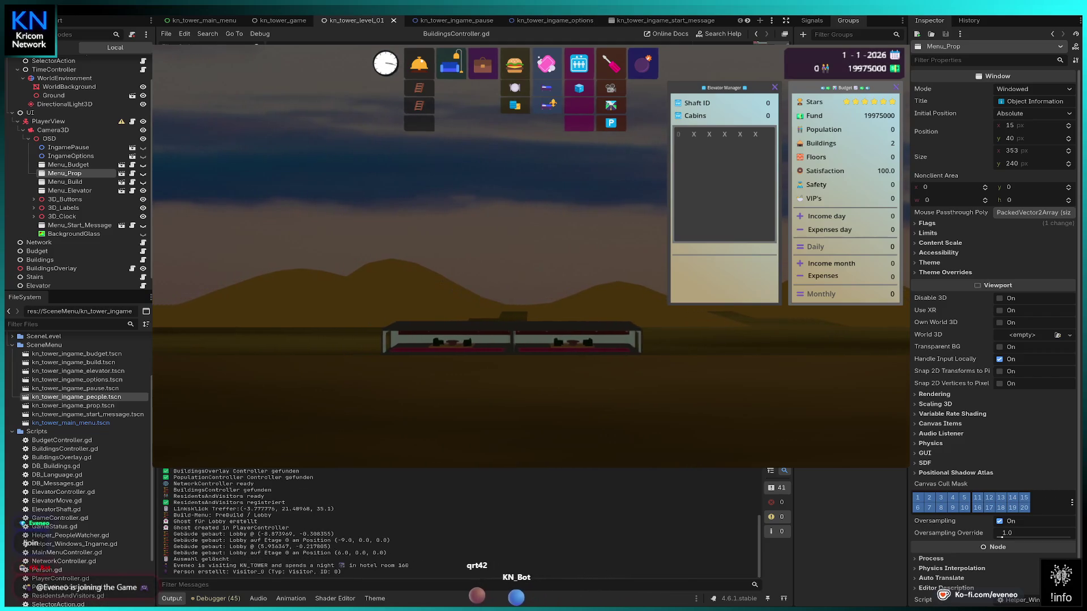
{"action": "left_click", "coordinate": [447, 342]}
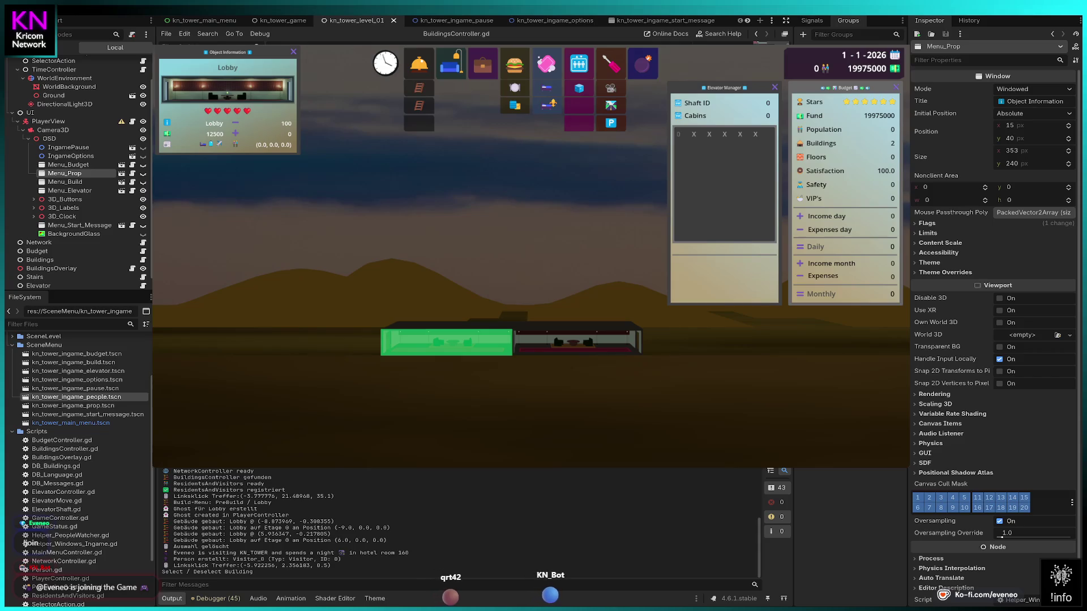
{"action": "left_click", "coordinate": [447, 350]}
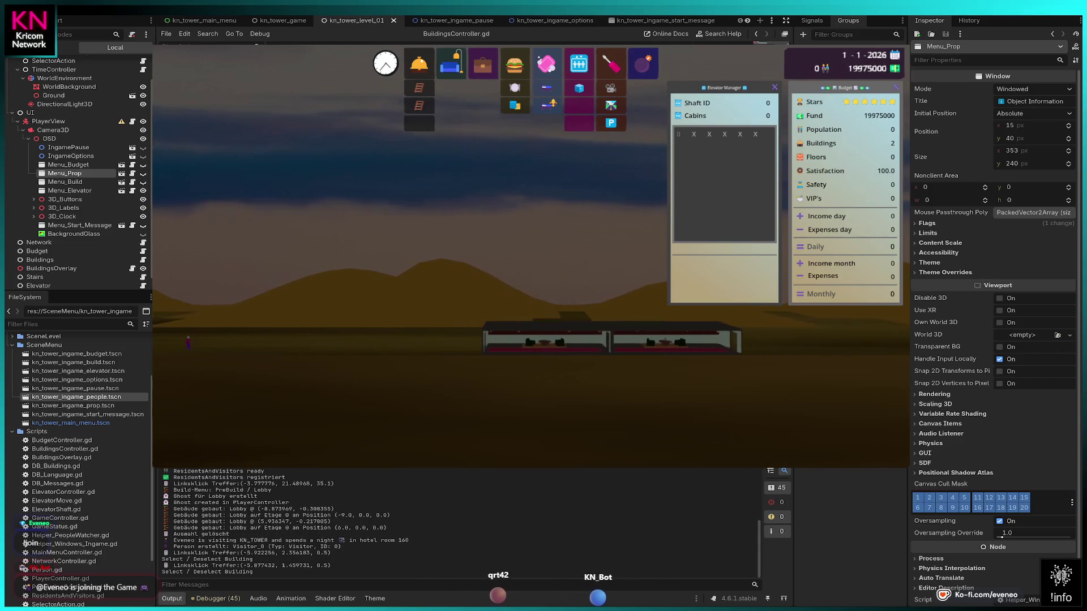
{"action": "left_click", "coordinate": [203, 344]}
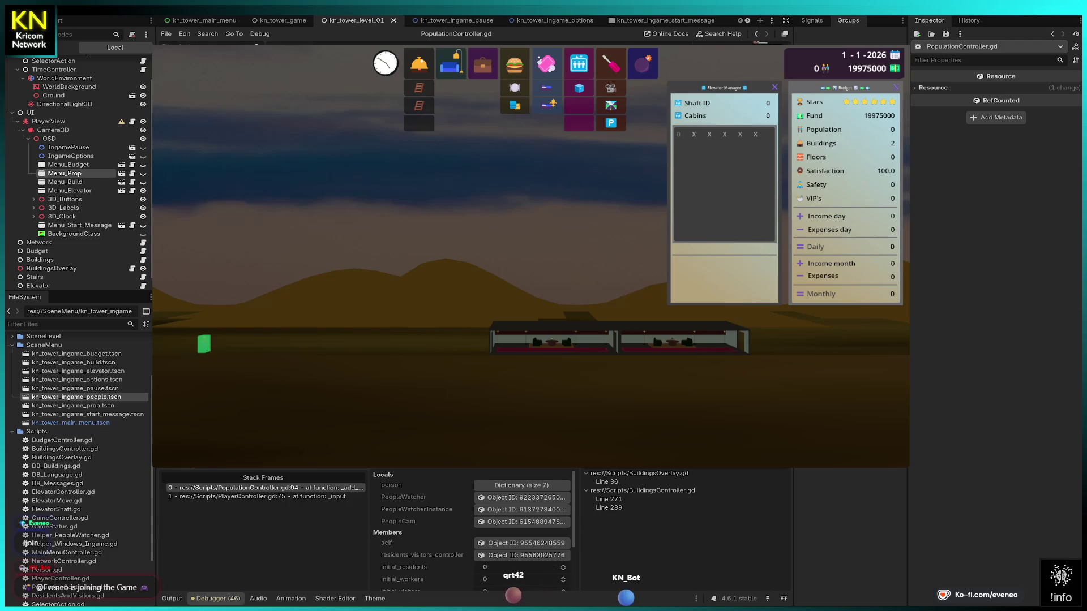
Resume from the breakpoint and add an elevator shaft with a small cabin at the lobbies' right end.
{"action": "key", "text": "F12"}
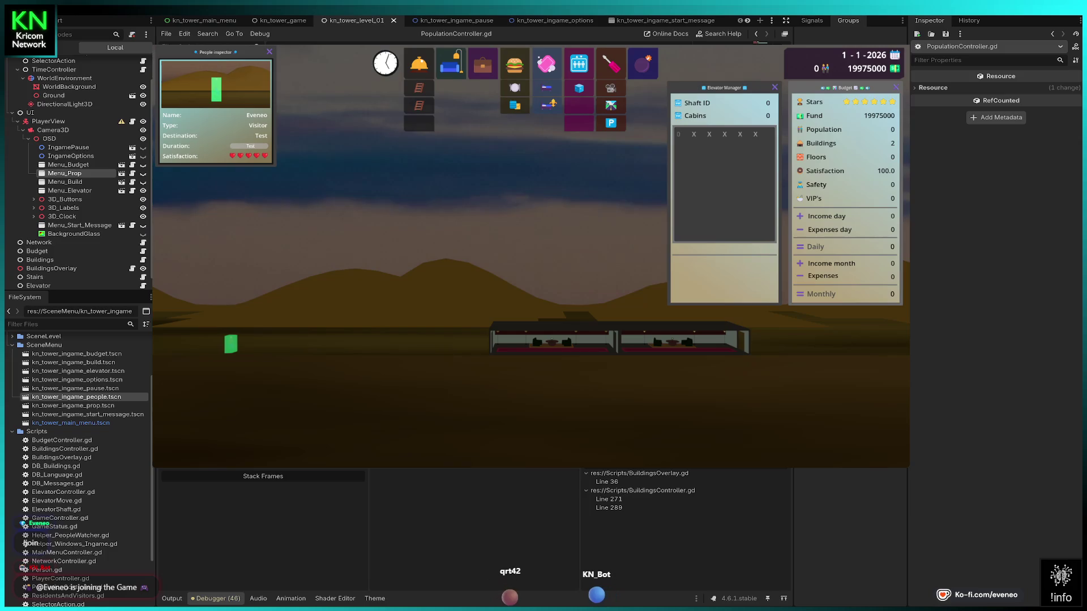
{"action": "key", "text": "Right"}
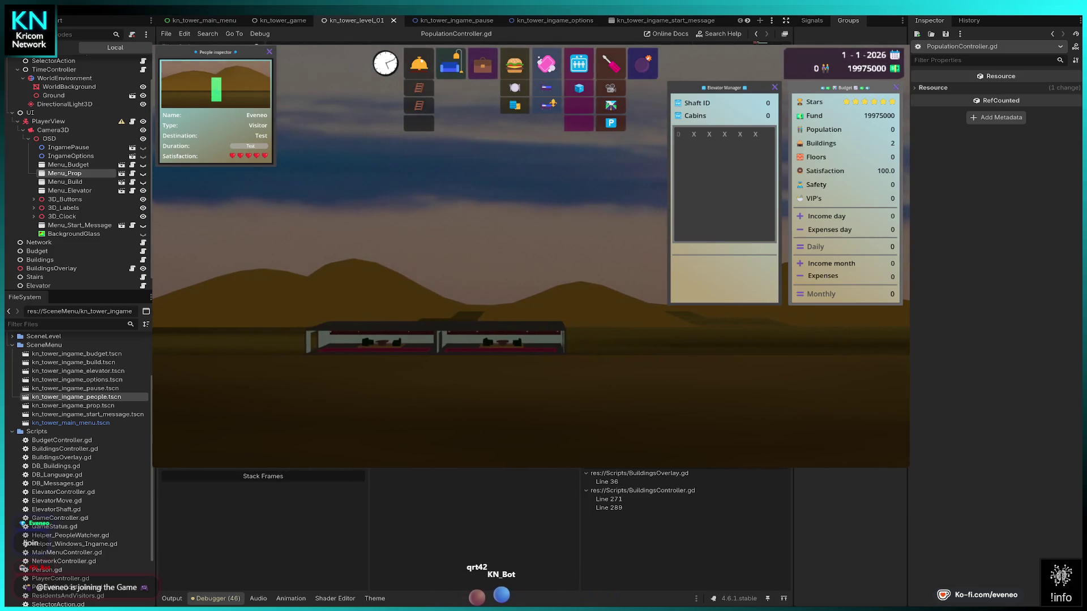
{"action": "key", "text": "Right"}
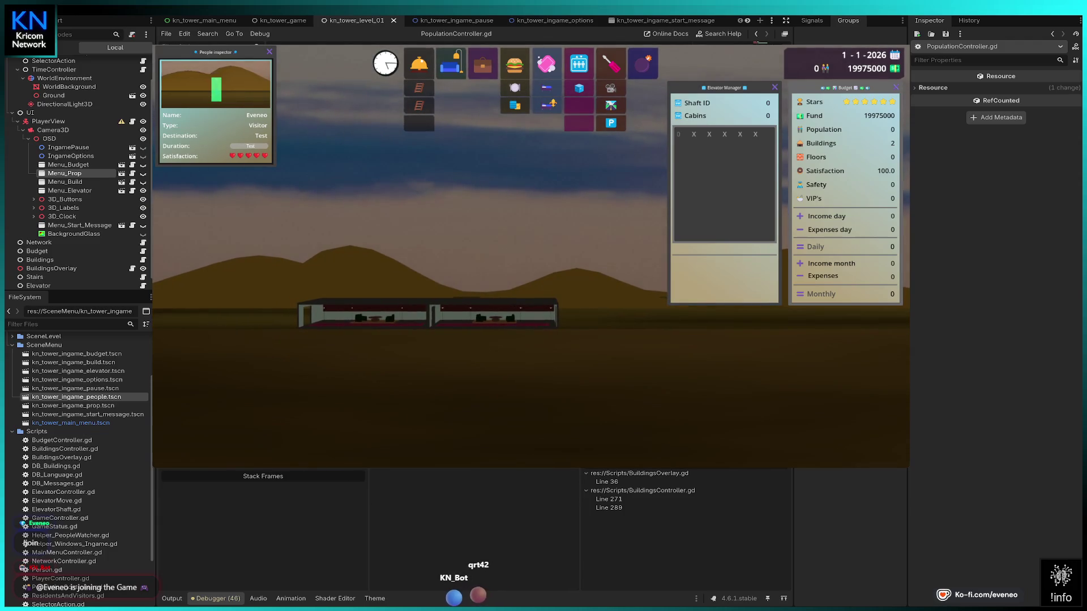
{"action": "left_click", "coordinate": [579, 64]}
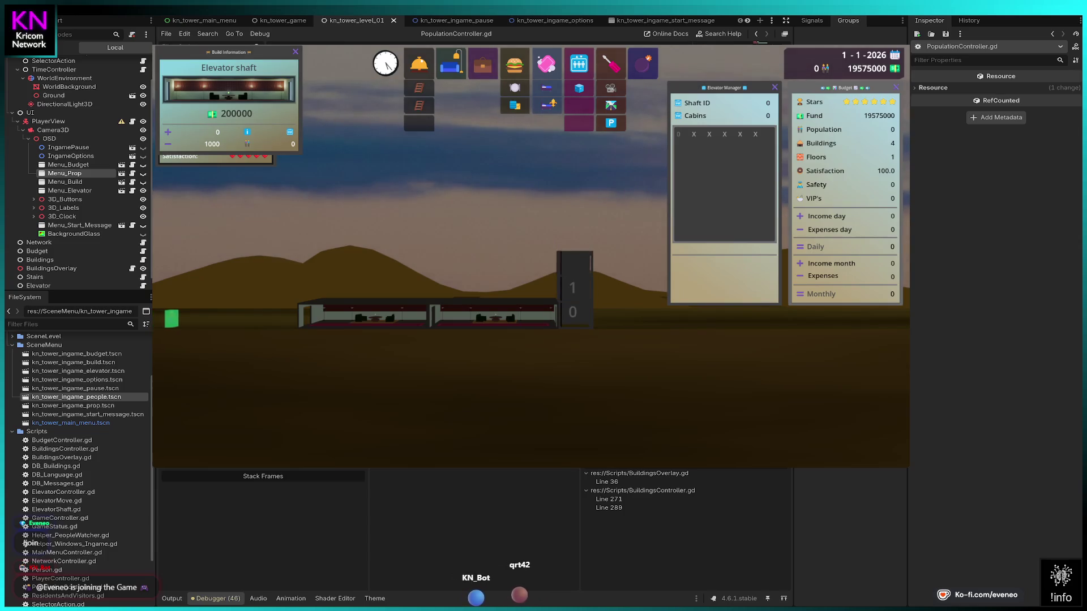
{"action": "left_click", "coordinate": [573, 263]}
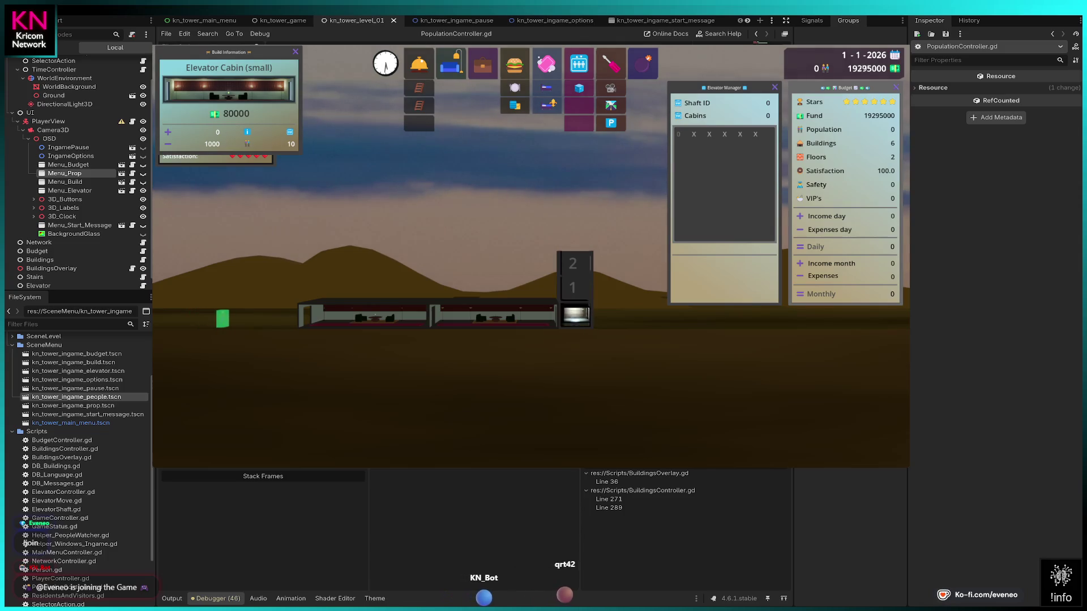
{"action": "left_click", "coordinate": [575, 316]}
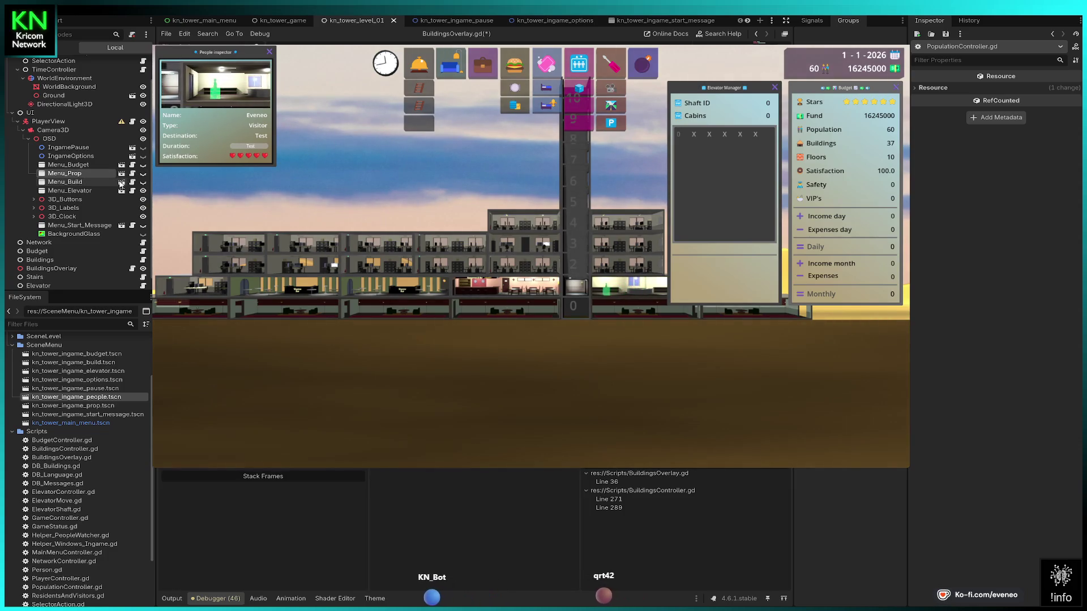
Open the Menu_Build window scene for editing from the Scene dock.
{"action": "left_click", "coordinate": [121, 182]}
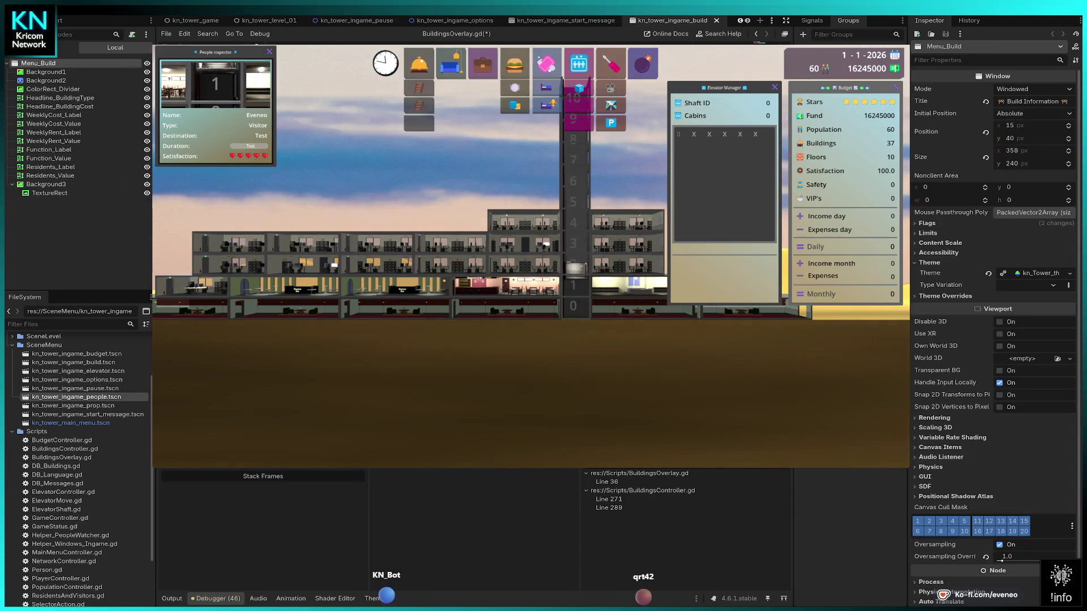
Select the build window's TextureRect, then stop the game with F8 and relaunch it with F5.
{"action": "left_click", "coordinate": [60, 194]}
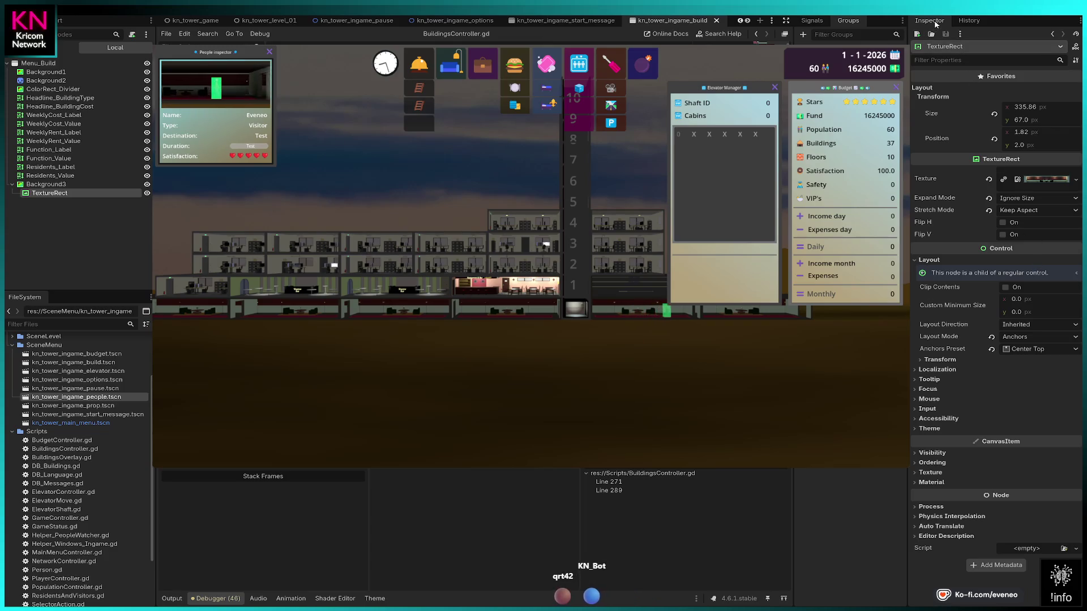
{"action": "key", "text": "F8"}
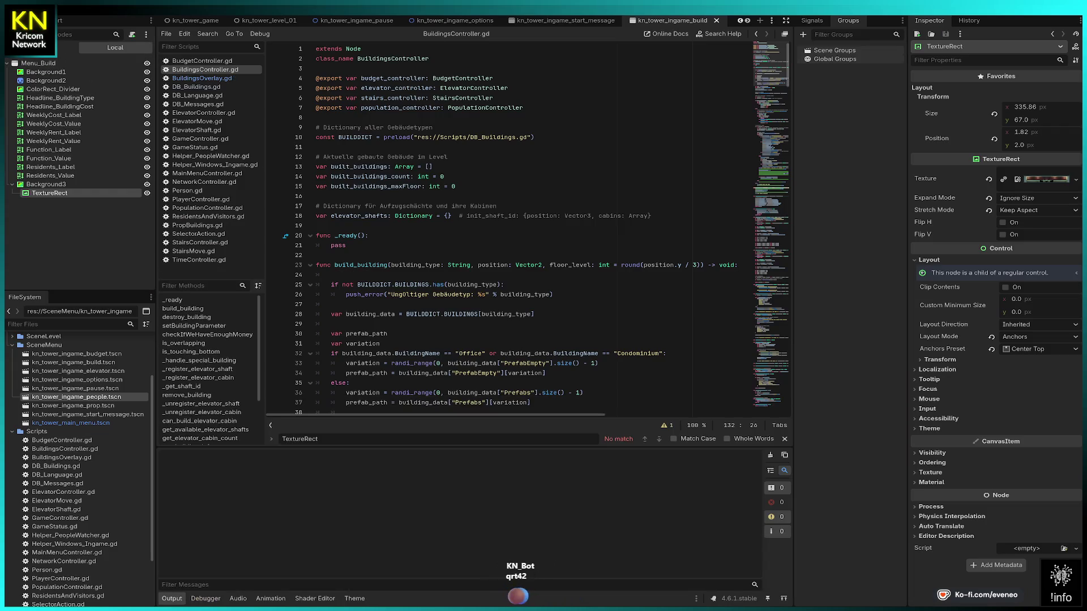
{"action": "key", "text": "F5"}
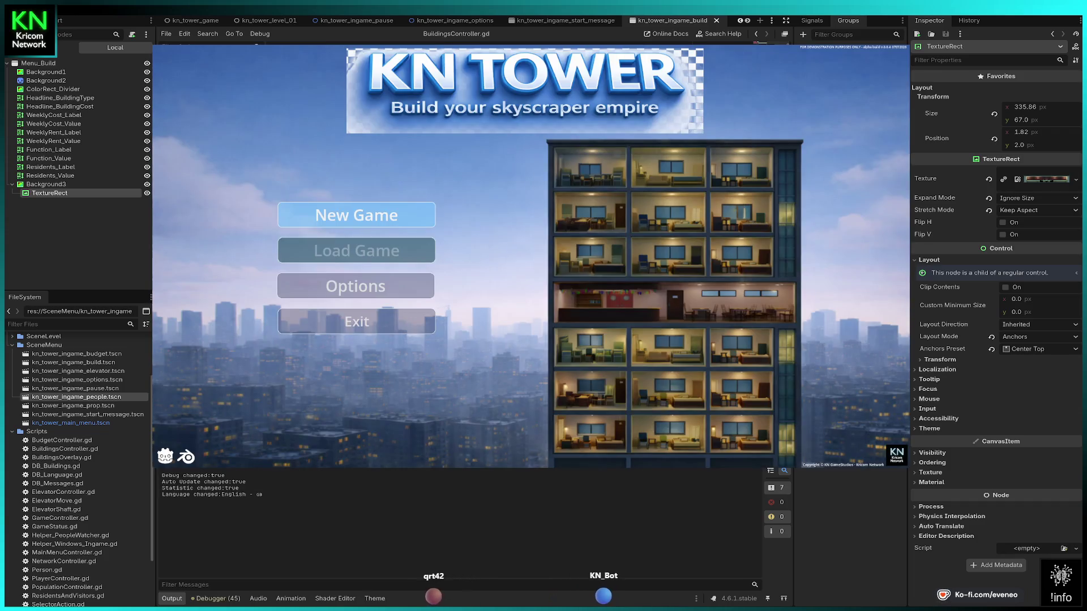
Start a new game and place two lobbies side by side on the ground.
{"action": "key", "text": "Return"}
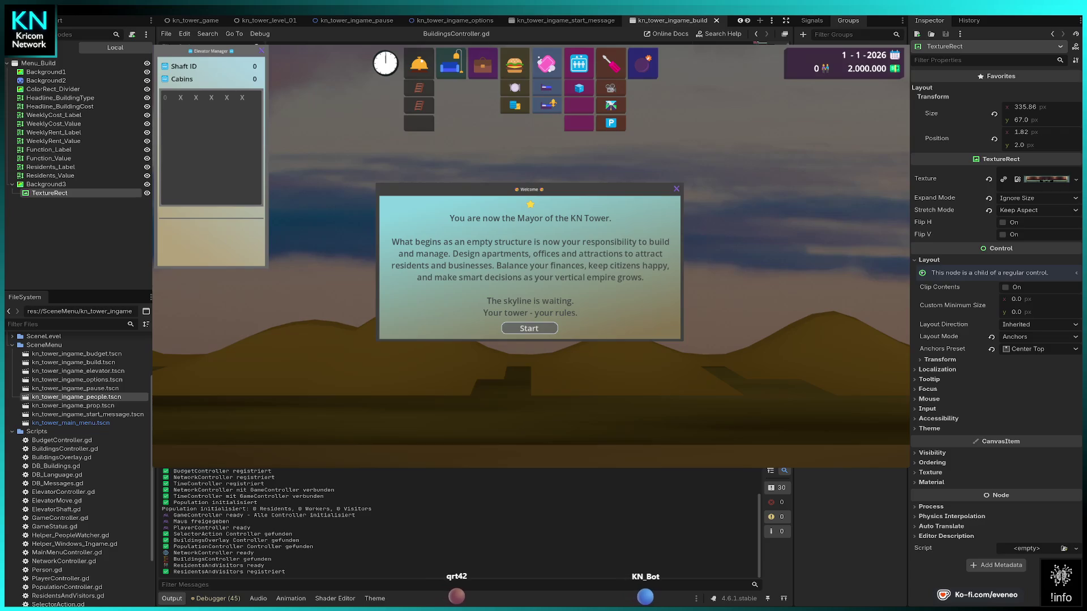
{"action": "key", "text": "Return"}
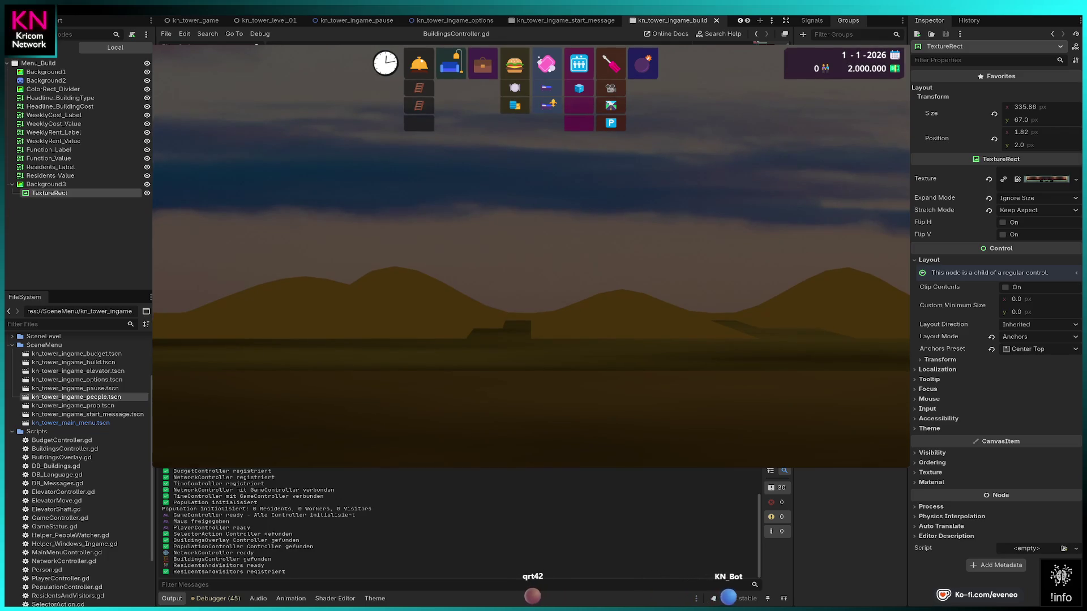
{"action": "left_click", "coordinate": [419, 63]}
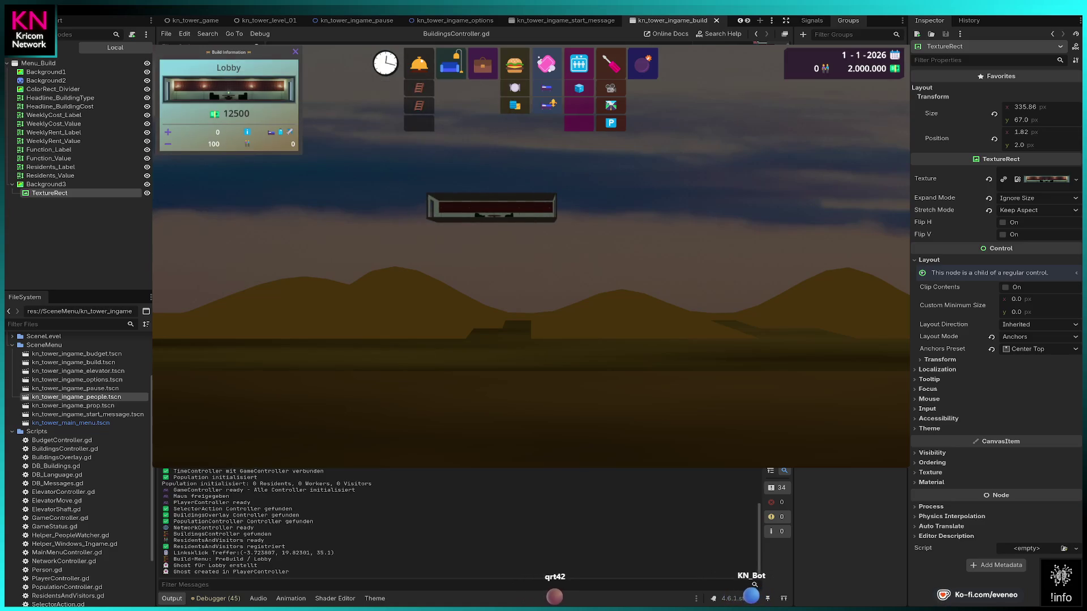
{"action": "left_click", "coordinate": [499, 346]}
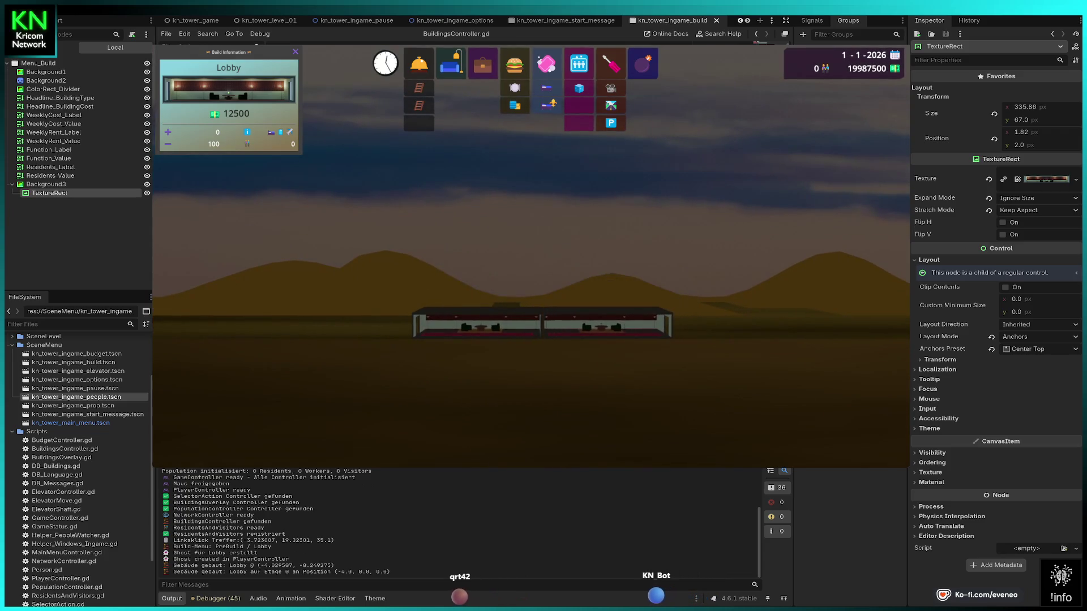
{"action": "left_click", "coordinate": [606, 322]}
{"action": "key", "text": "Escape"}
Build an elevator shaft beside the lobbies spanning floors 0 to 2.
{"action": "left_click", "coordinate": [611, 122]}
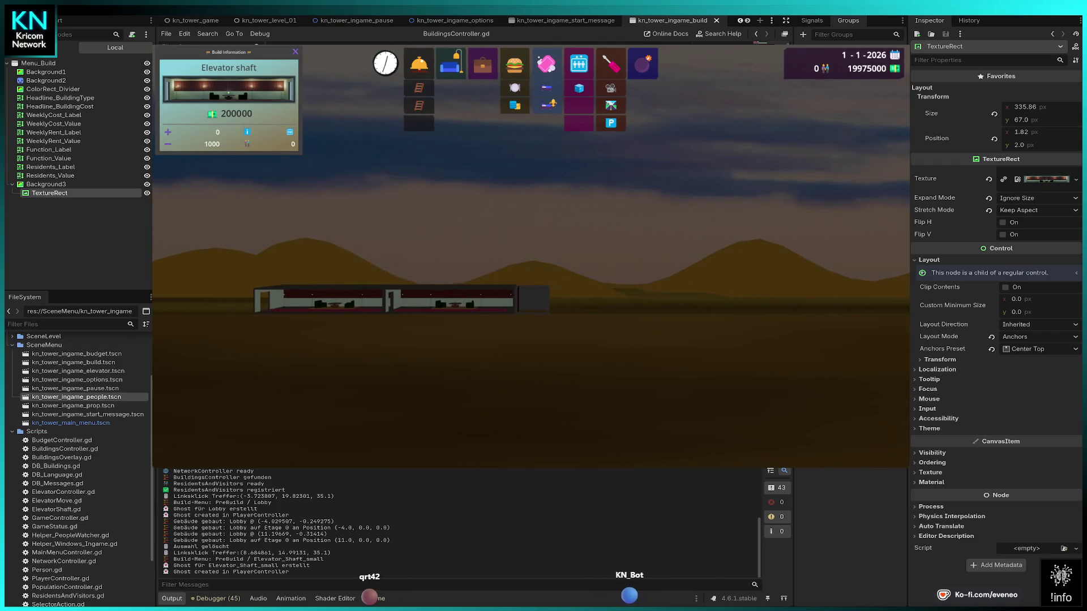
{"action": "left_click", "coordinate": [532, 298]}
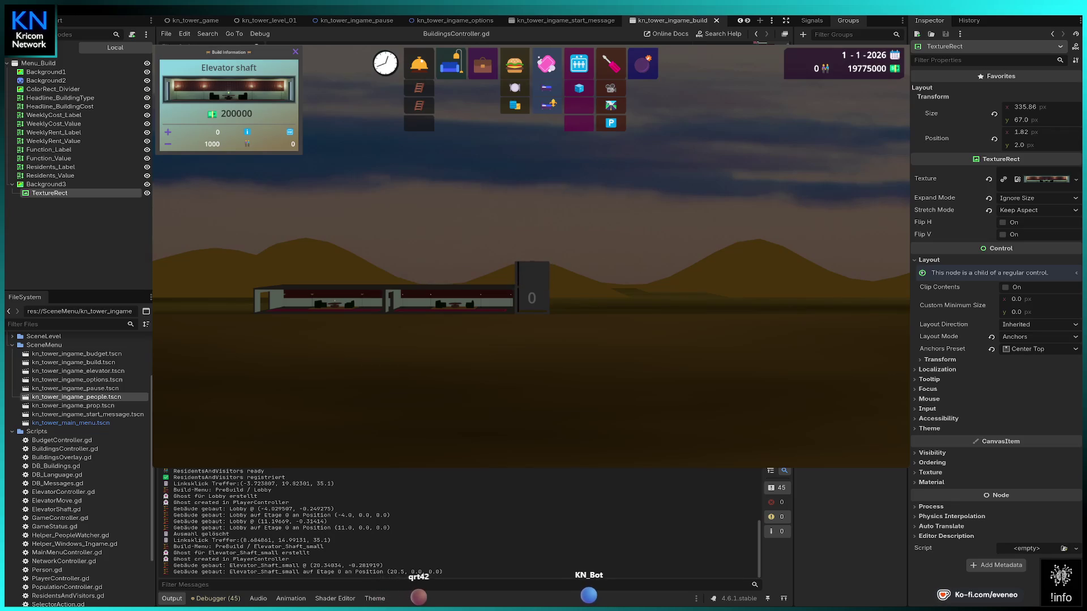
{"action": "left_click", "coordinate": [532, 274]}
{"action": "left_click", "coordinate": [532, 249]}
{"action": "key", "text": "Escape"}
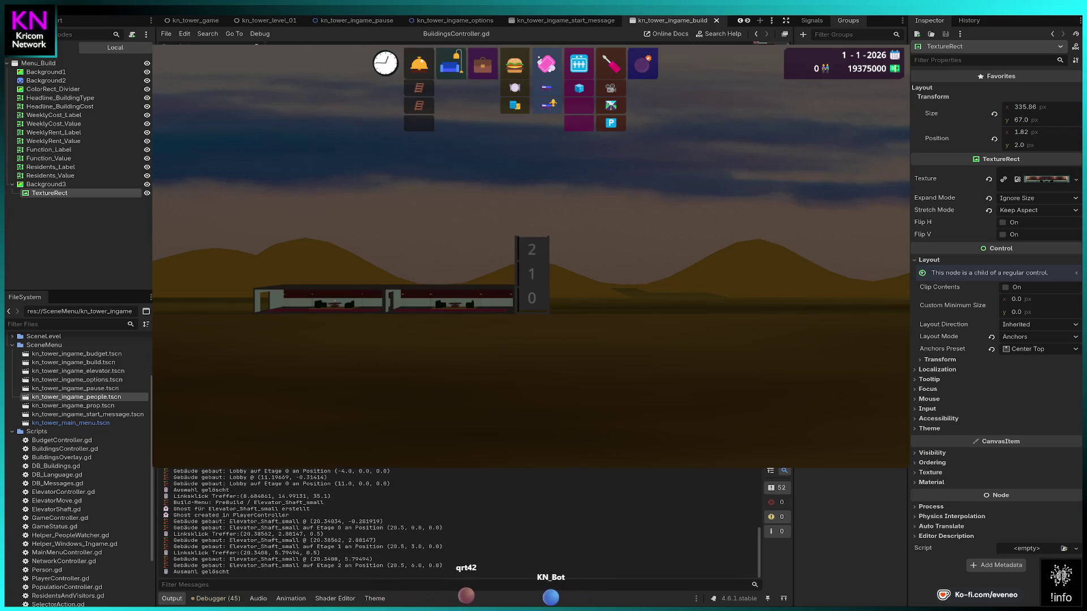
Add a small elevator cabin at floor 0 and a restaurant on floor 1.
{"action": "left_click", "coordinate": [579, 88]}
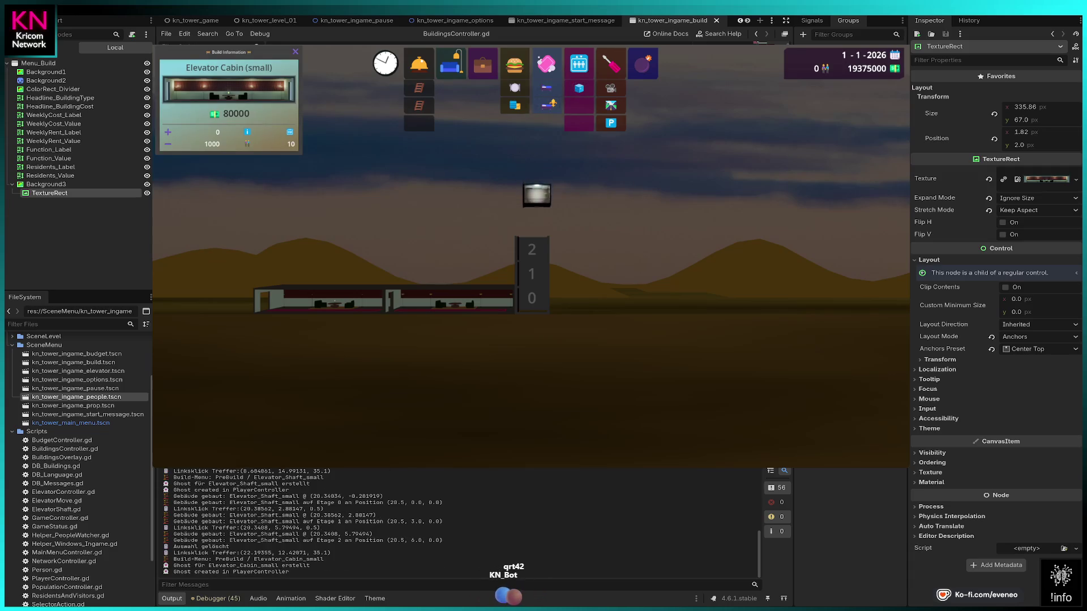
{"action": "left_click", "coordinate": [532, 297]}
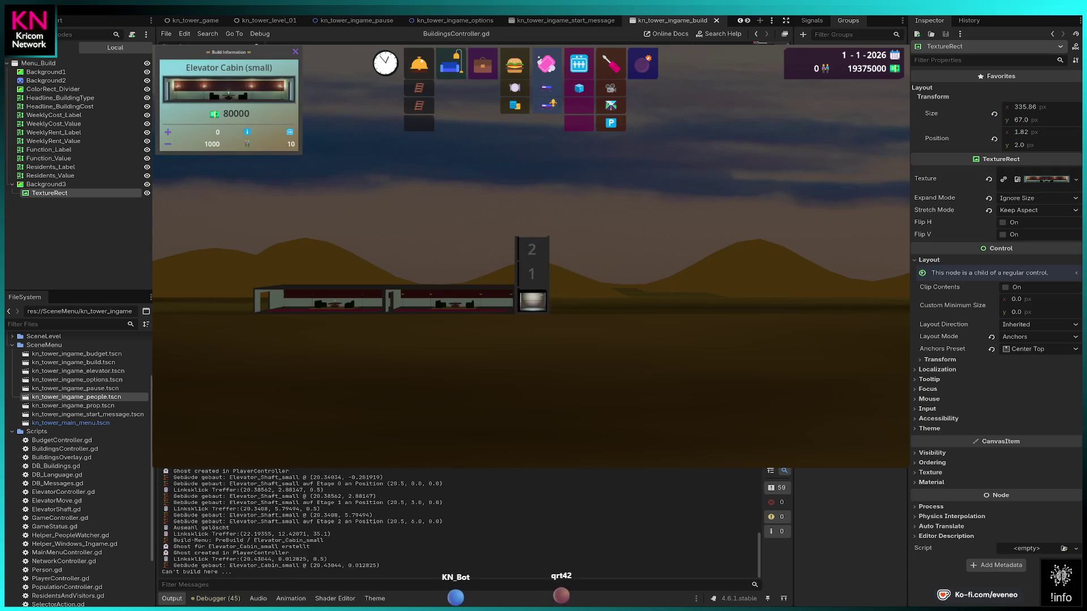
{"action": "left_click", "coordinate": [532, 297]}
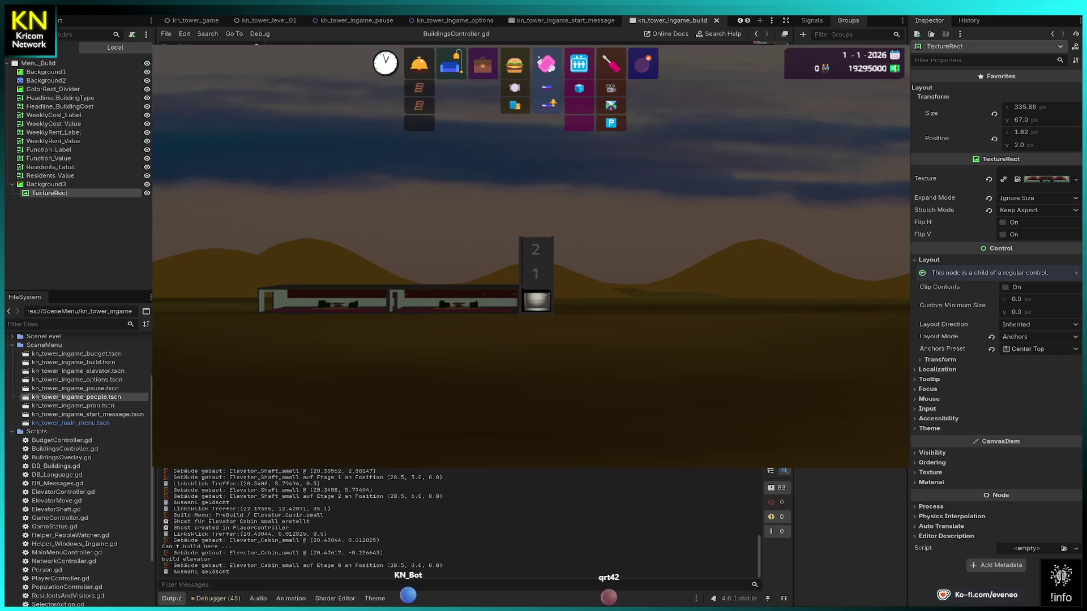
{"action": "left_click", "coordinate": [514, 64]}
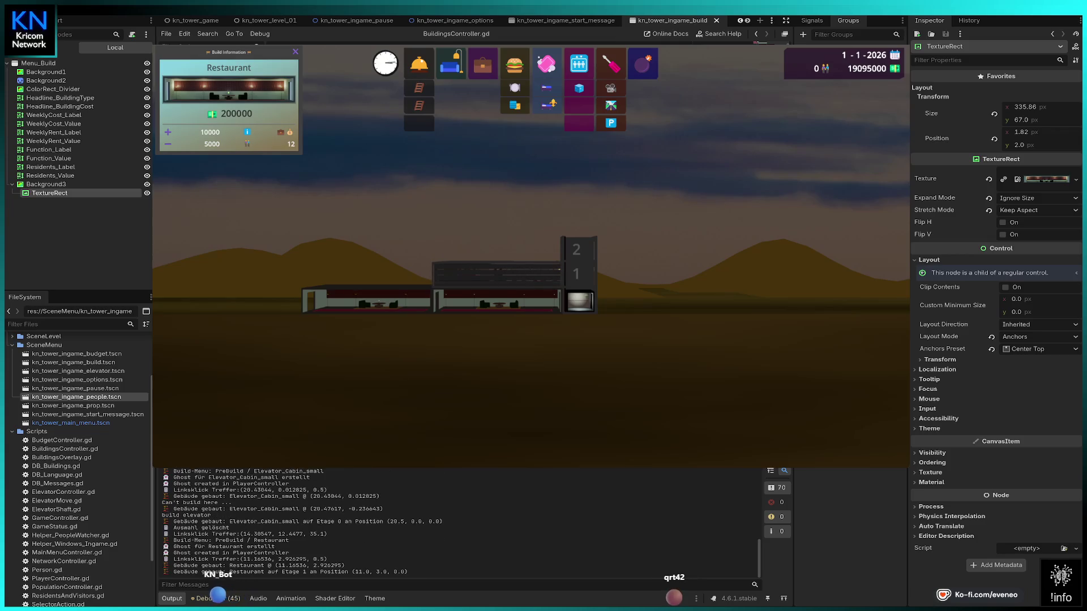
{"action": "left_click", "coordinate": [496, 274]}
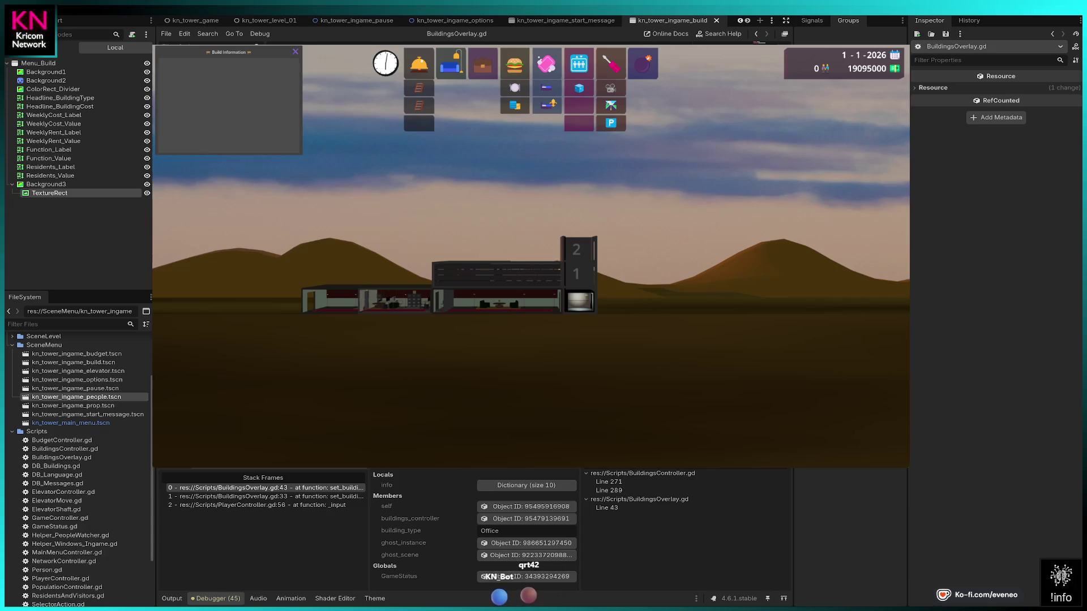
Inspect the info Dictionary in the debugger Locals, then stop and rerun the game.
{"action": "left_click", "coordinate": [553, 485]}
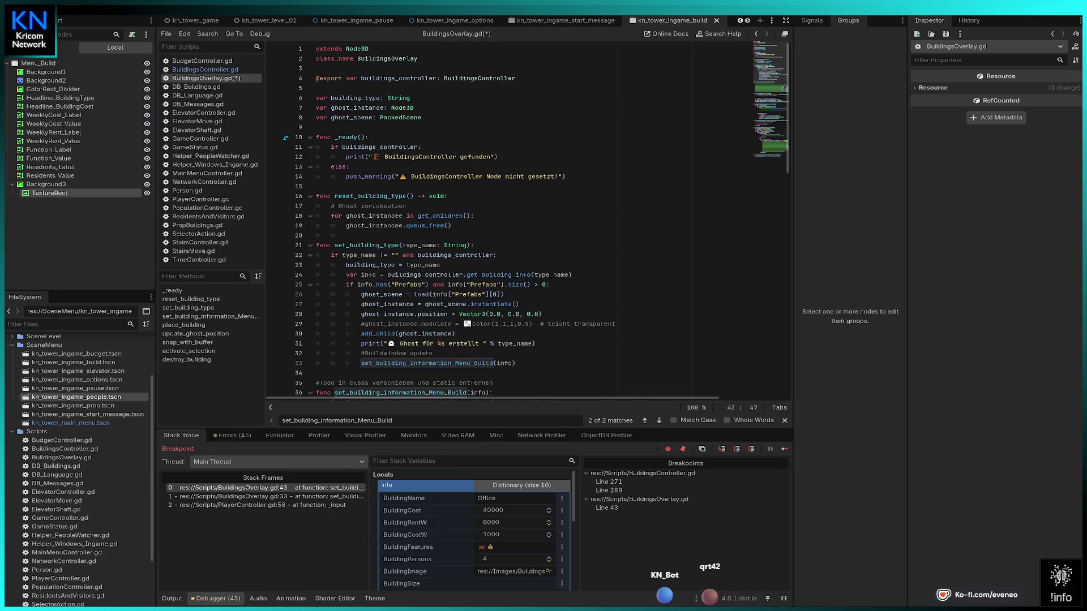
{"action": "key", "text": "F8"}
{"action": "key", "text": "F5"}
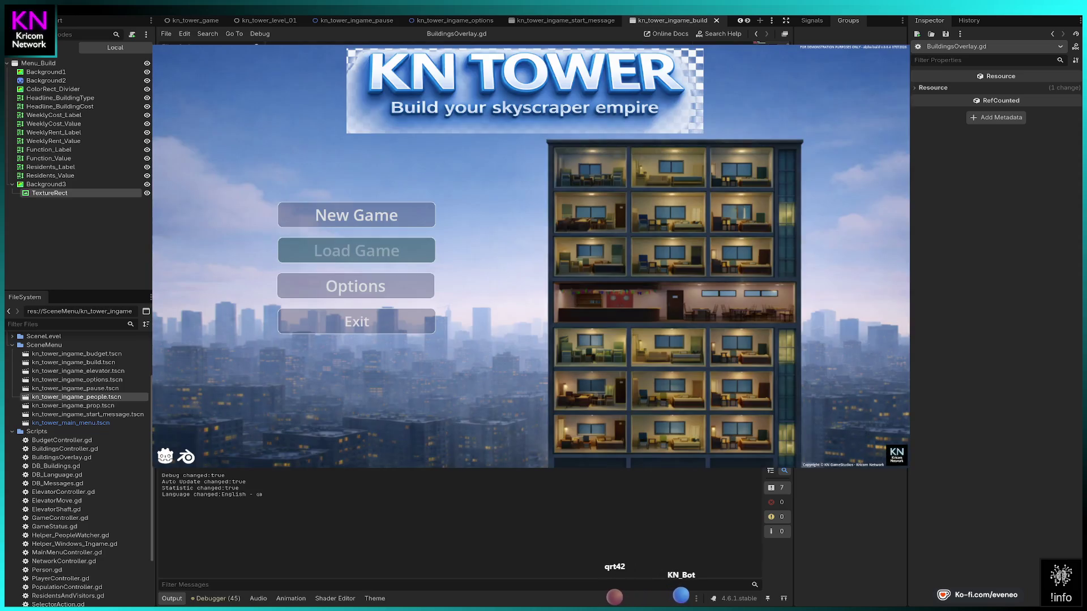
Start a new game, continue past the breakpoint and place a lobby on the ground.
{"action": "key", "text": "Return"}
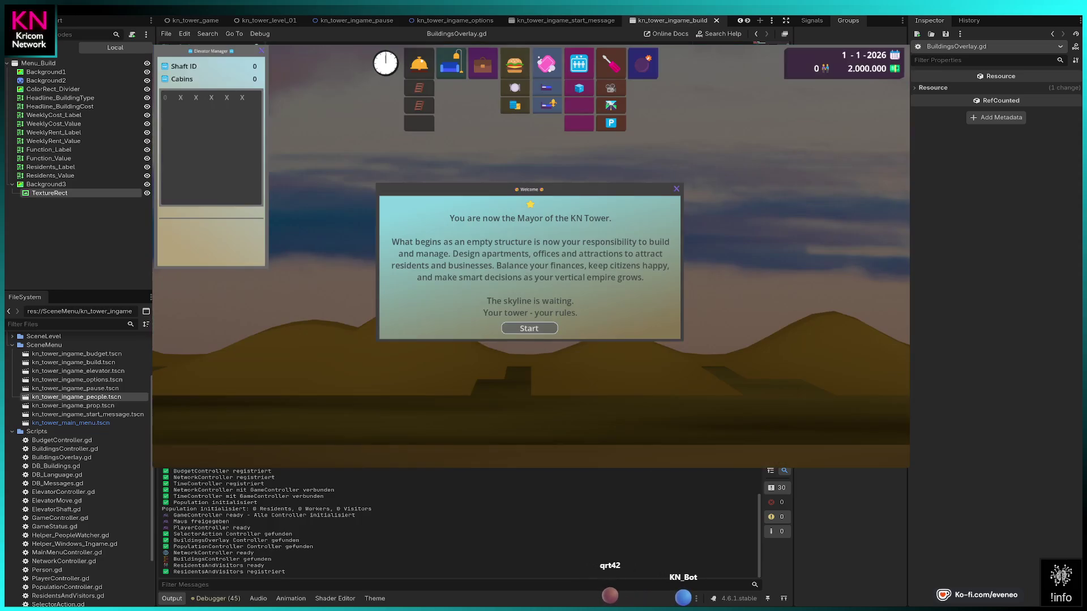
{"action": "key", "text": "Return"}
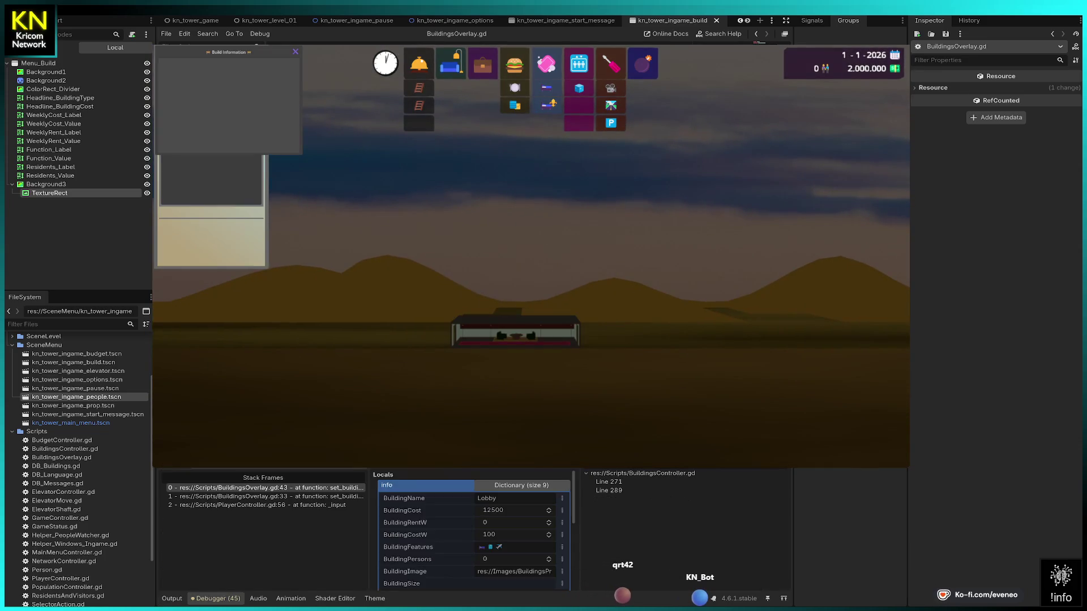
{"action": "key", "text": "F12"}
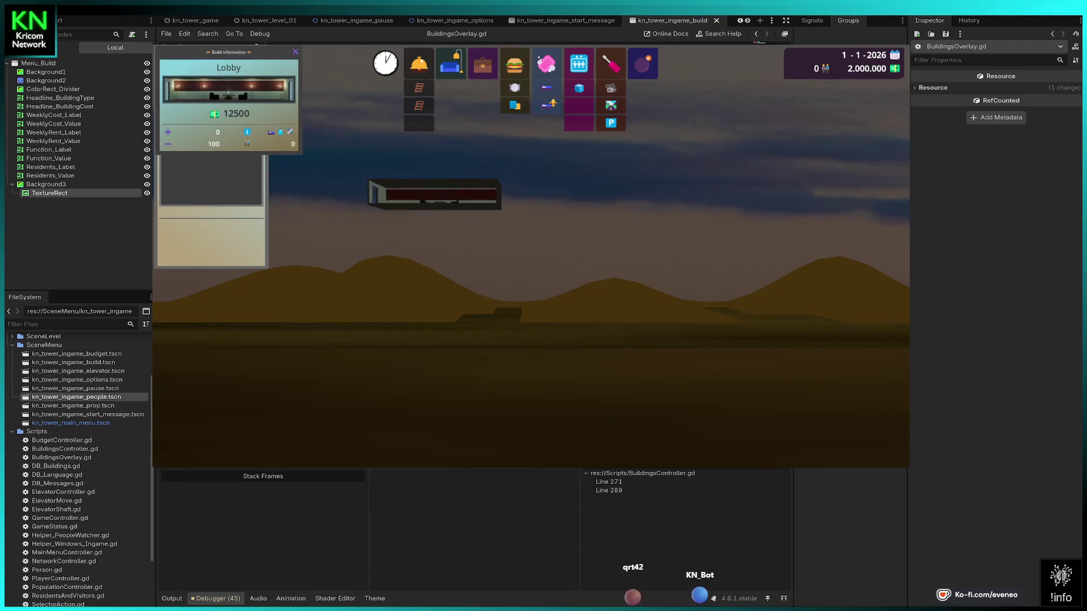
{"action": "left_click", "coordinate": [476, 318]}
Build a three-floor elevator shaft next to the lobby, ready for a small cabin.
{"action": "left_click", "coordinate": [578, 64]}
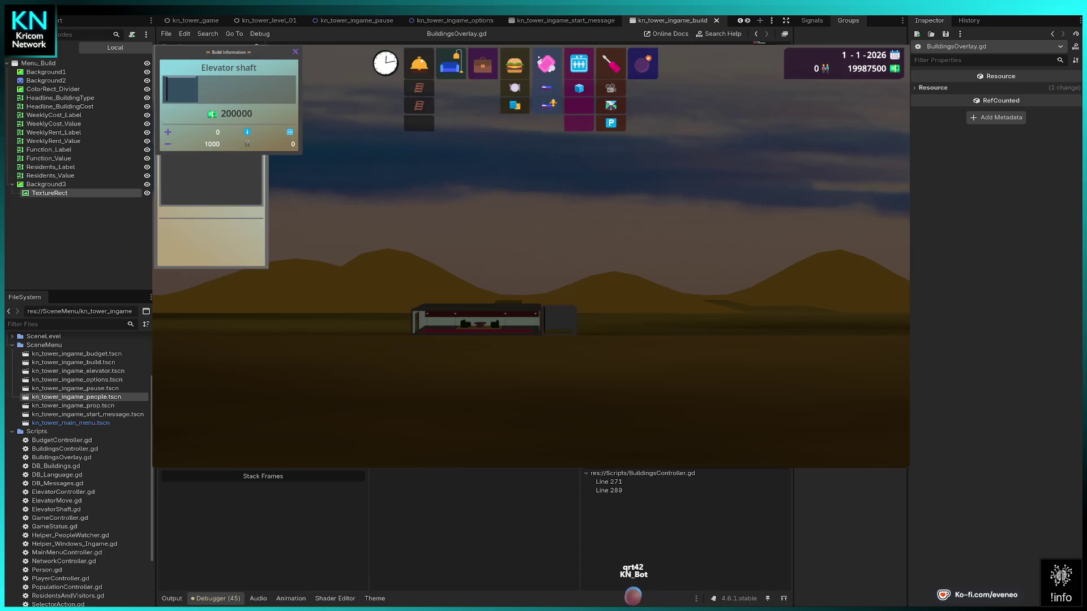
{"action": "left_click", "coordinate": [559, 294]}
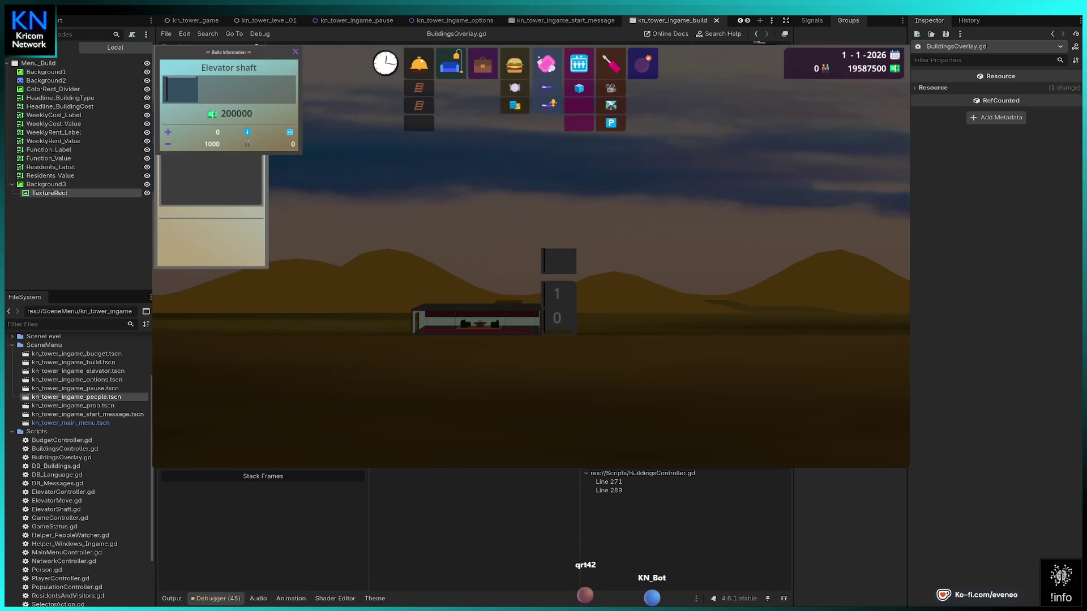
{"action": "left_click", "coordinate": [558, 266]}
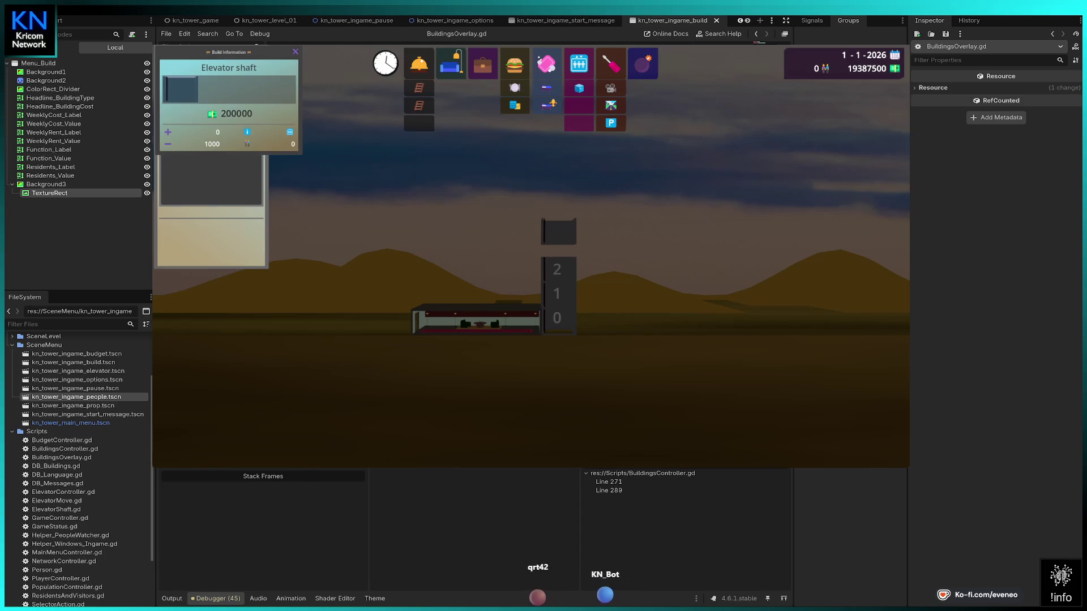
{"action": "key", "text": "Escape"}
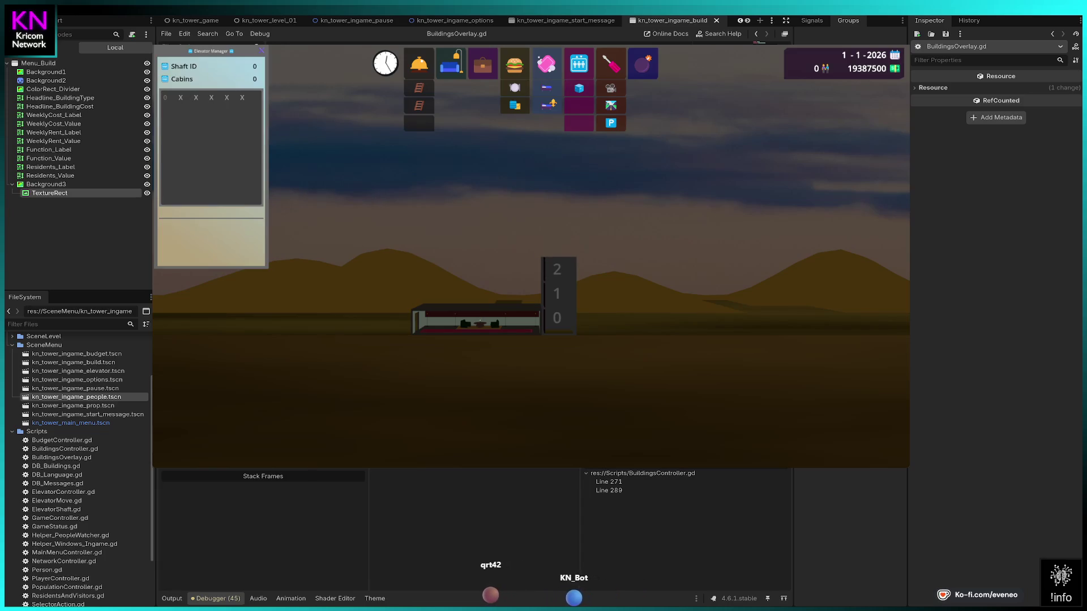
{"action": "left_click", "coordinate": [579, 88]}
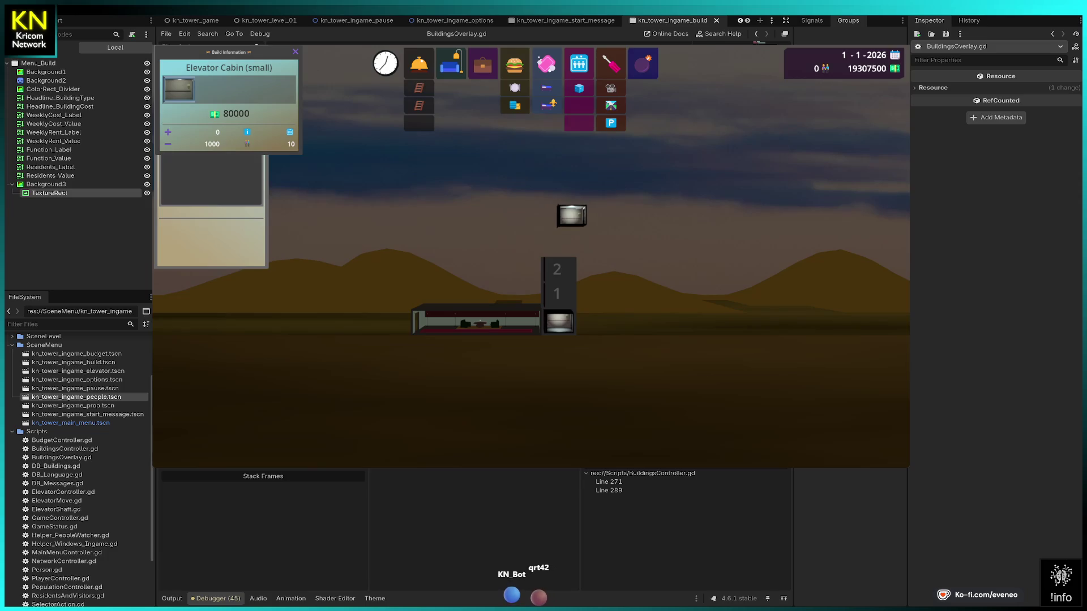
Cancel a restaurant placement and place a shop on the upper floor instead.
{"action": "left_click", "coordinate": [514, 64]}
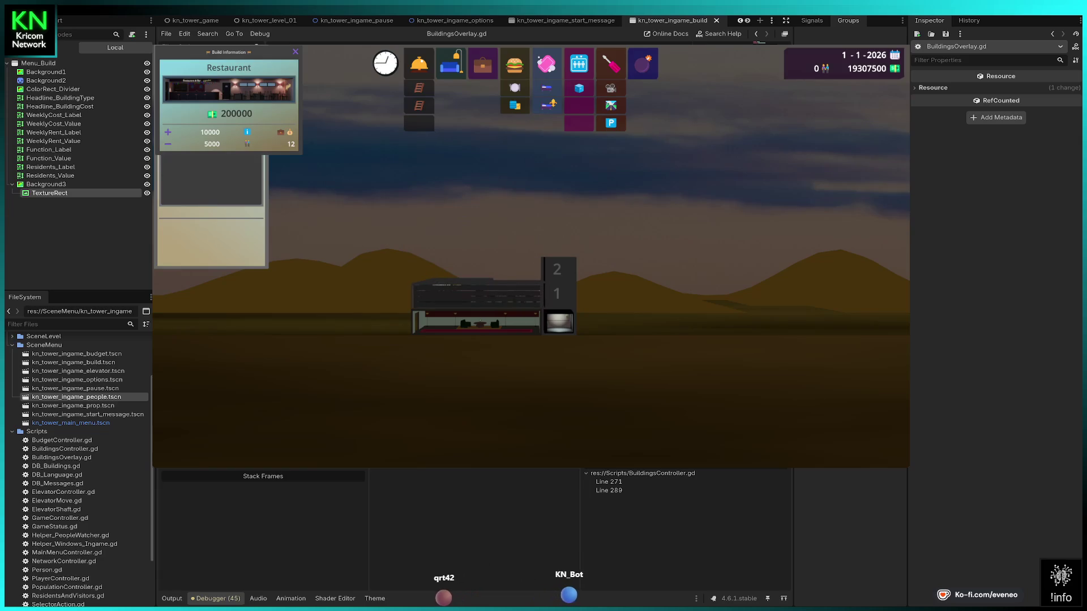
{"action": "left_click", "coordinate": [476, 293]}
{"action": "key", "text": "Escape"}
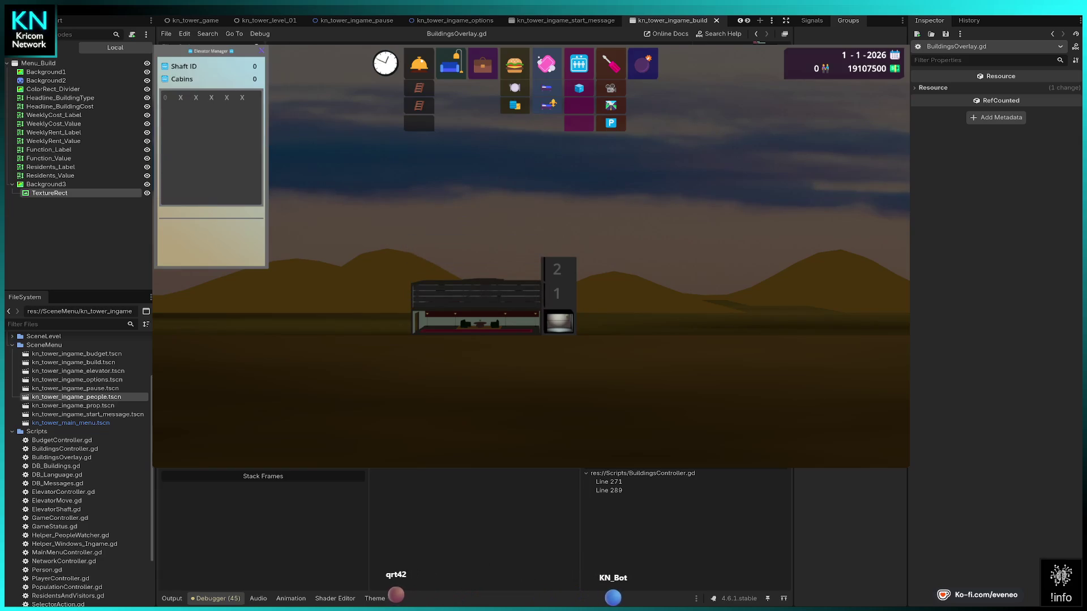
{"action": "left_click", "coordinate": [482, 64]}
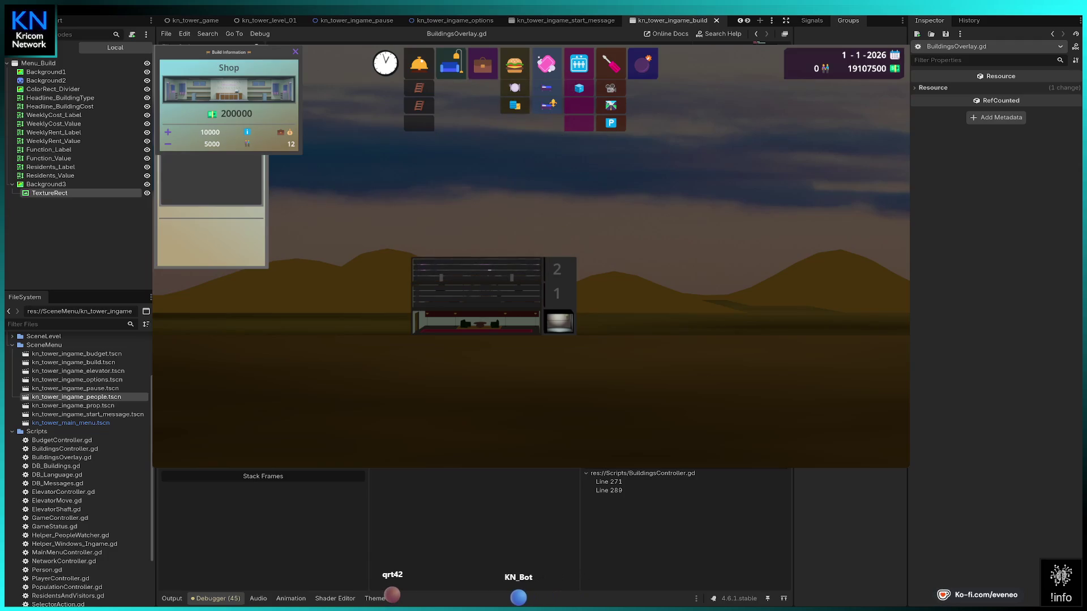
{"action": "left_click", "coordinate": [477, 223]}
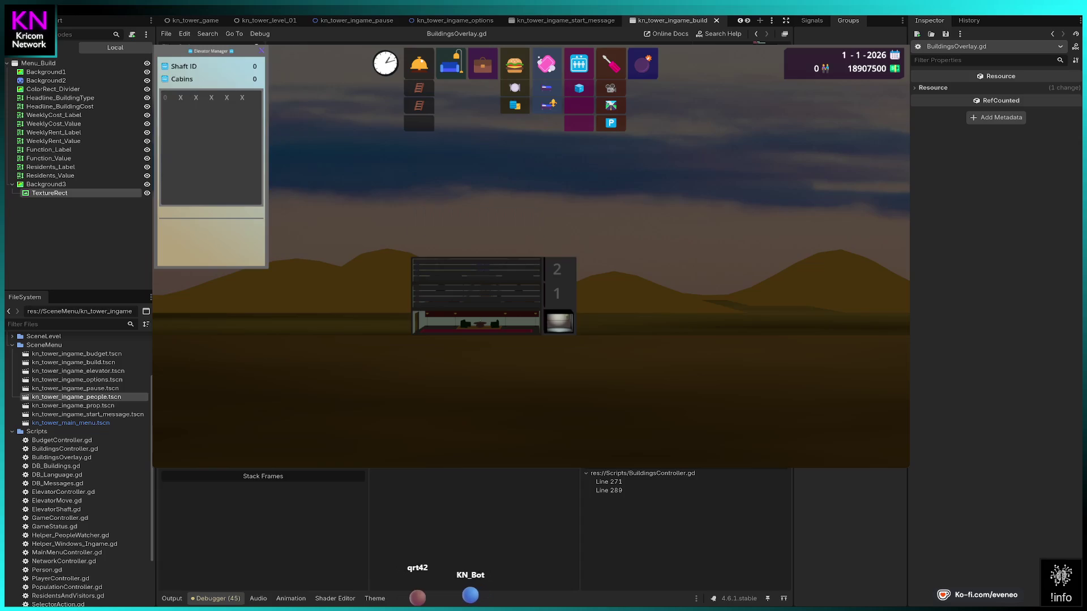
Extend the elevator shaft up to floor 4 and add lobby sections on both sides.
{"action": "left_click", "coordinate": [579, 64]}
{"action": "left_click_drag", "start_coordinate": [559, 245], "coordinate": [559, 221]}
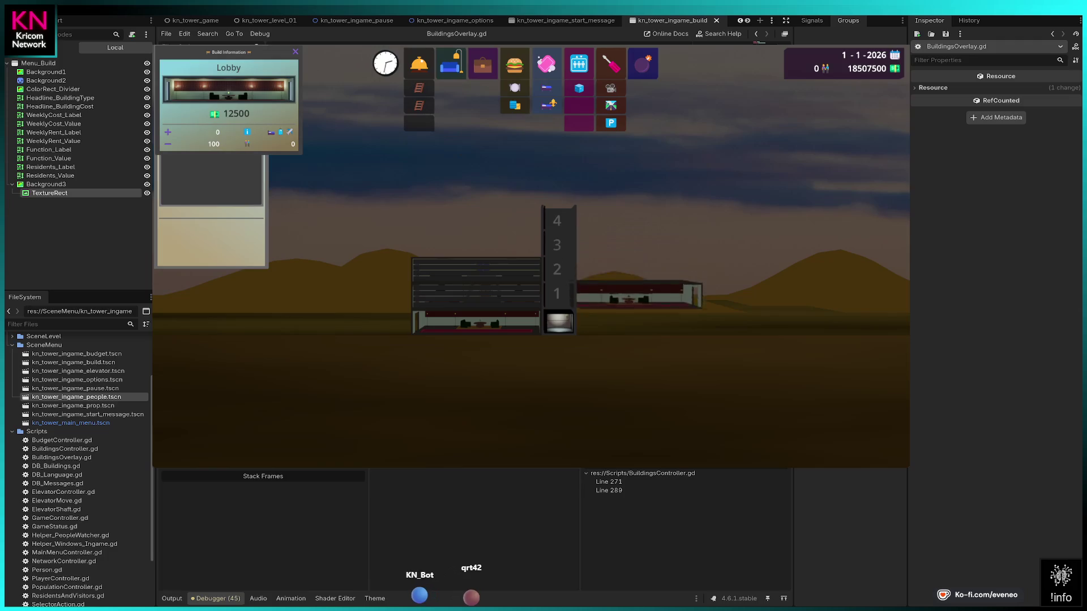
{"action": "left_click", "coordinate": [642, 323]}
{"action": "left_click", "coordinate": [344, 323]}
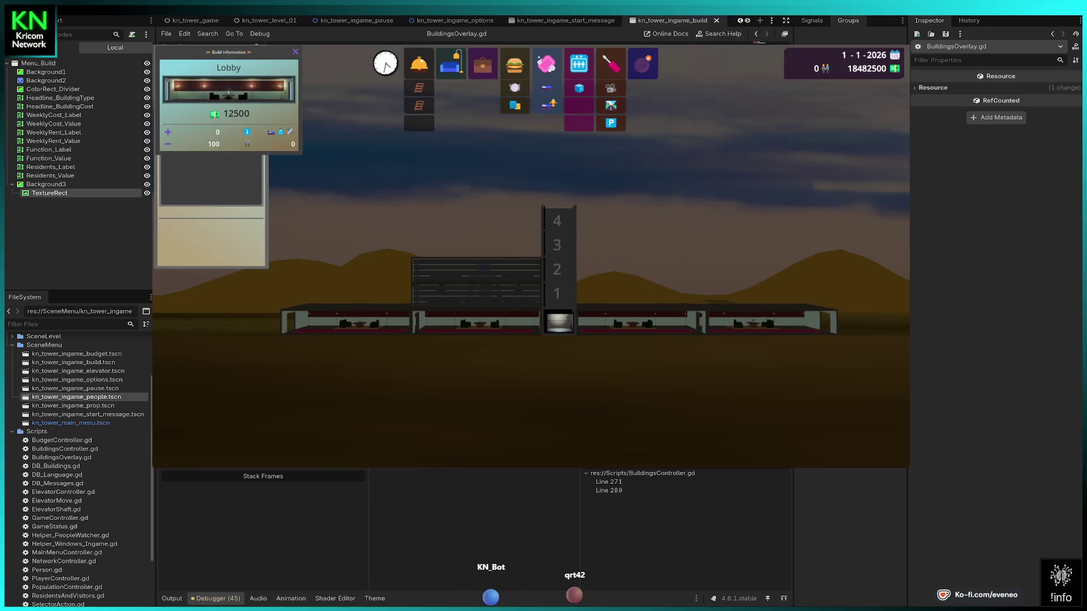
{"action": "left_click", "coordinate": [557, 255]}
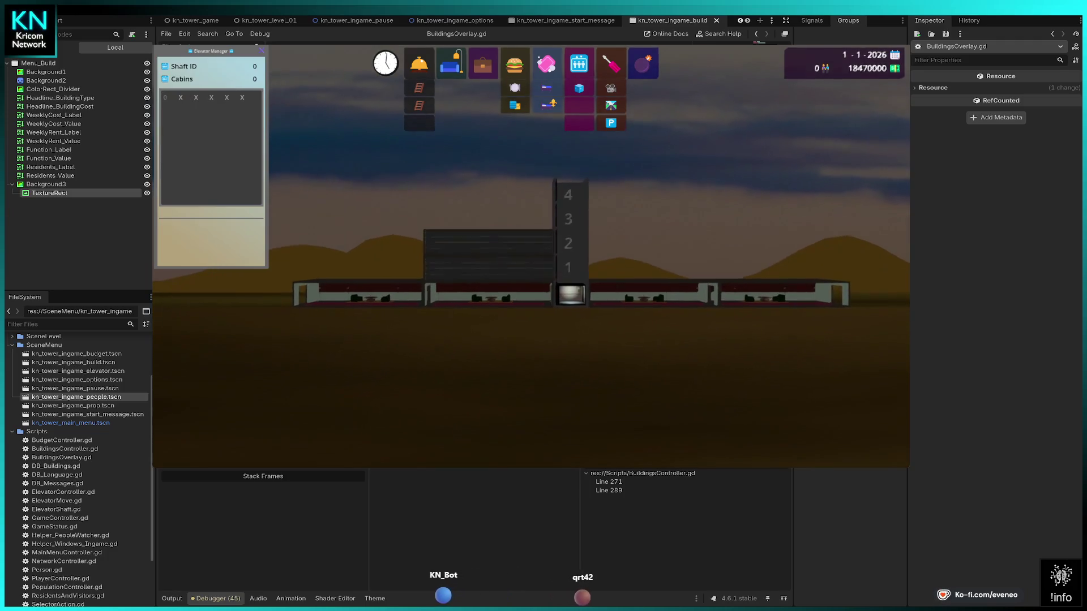
{"action": "left_click", "coordinate": [450, 64]}
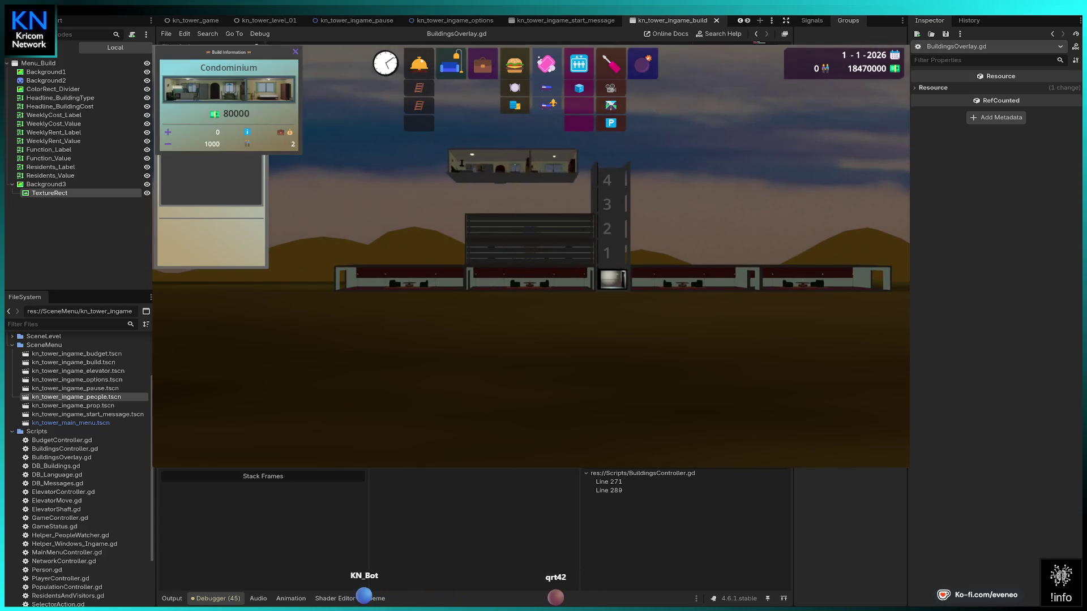
Place a condominium on floor 3 and a restaurant beside the lower floors, abandoning a shop.
{"action": "left_click", "coordinate": [530, 201]}
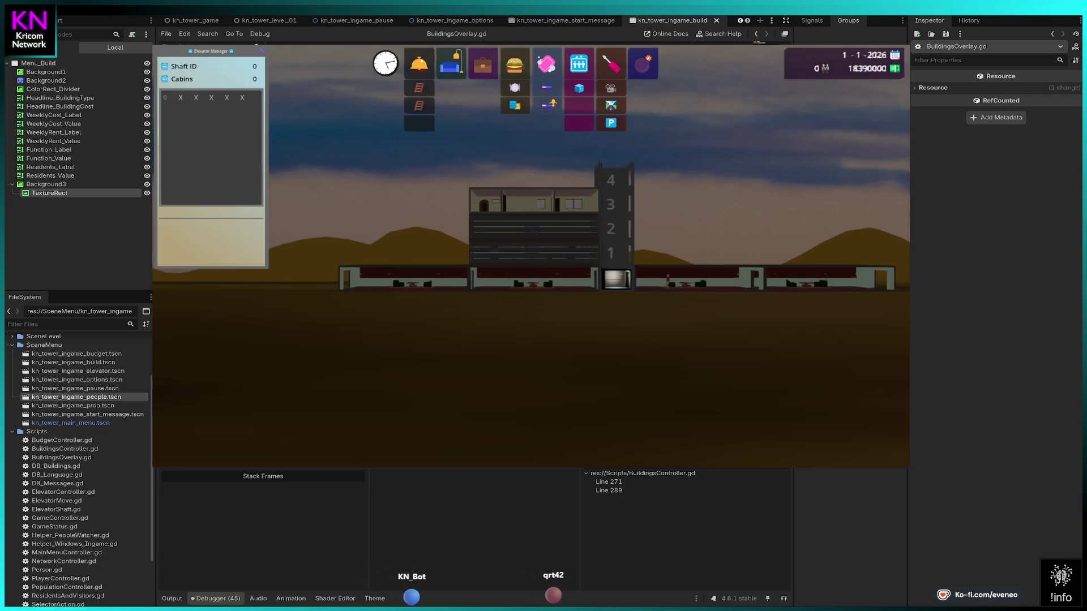
{"action": "left_click", "coordinate": [515, 64]}
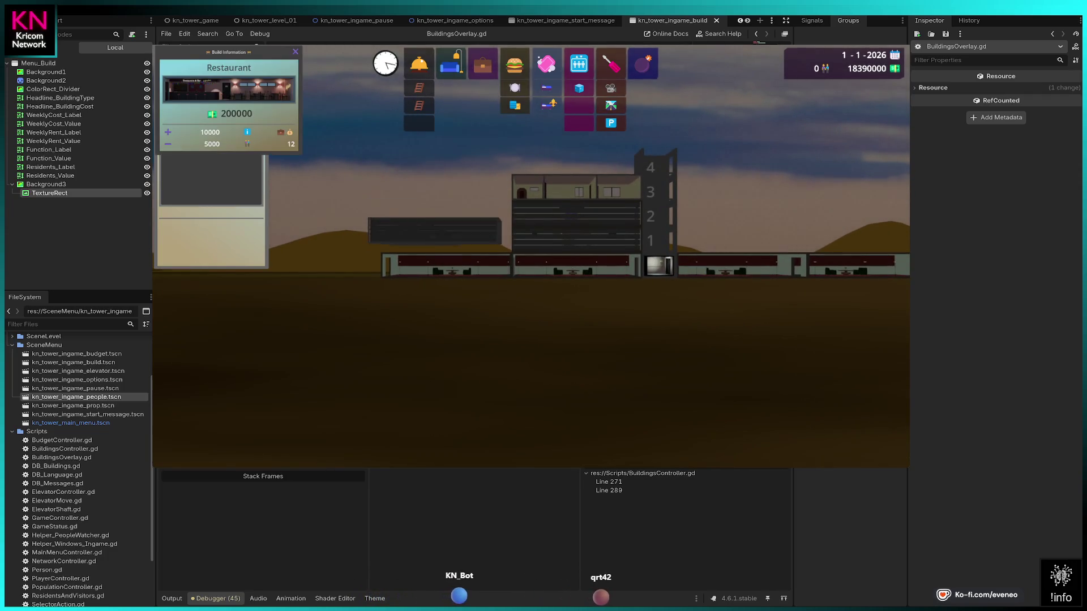
{"action": "left_click", "coordinate": [447, 201]}
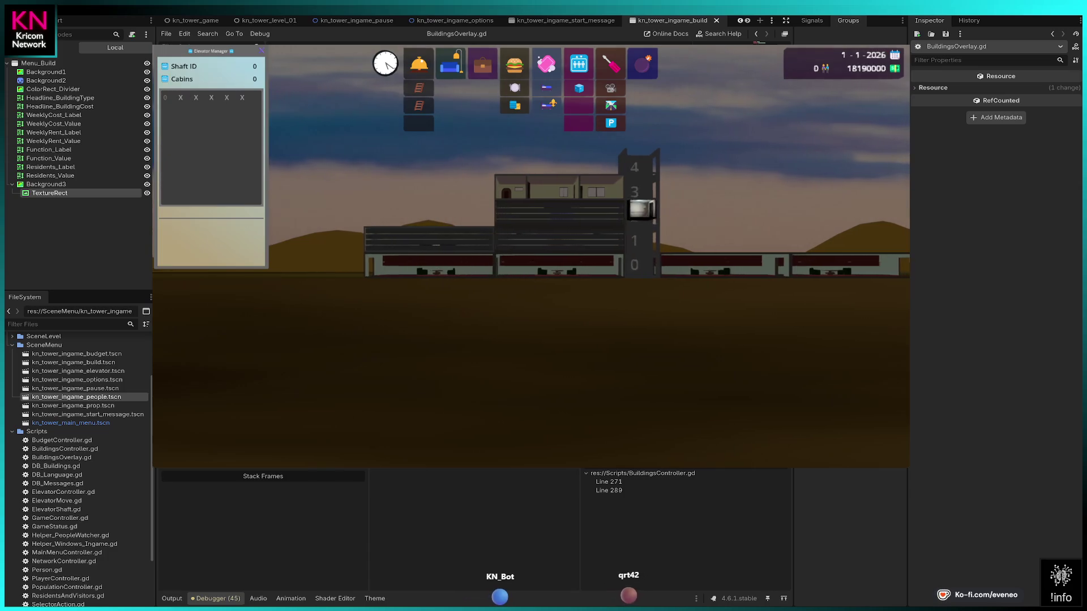
{"action": "left_click", "coordinate": [547, 64]}
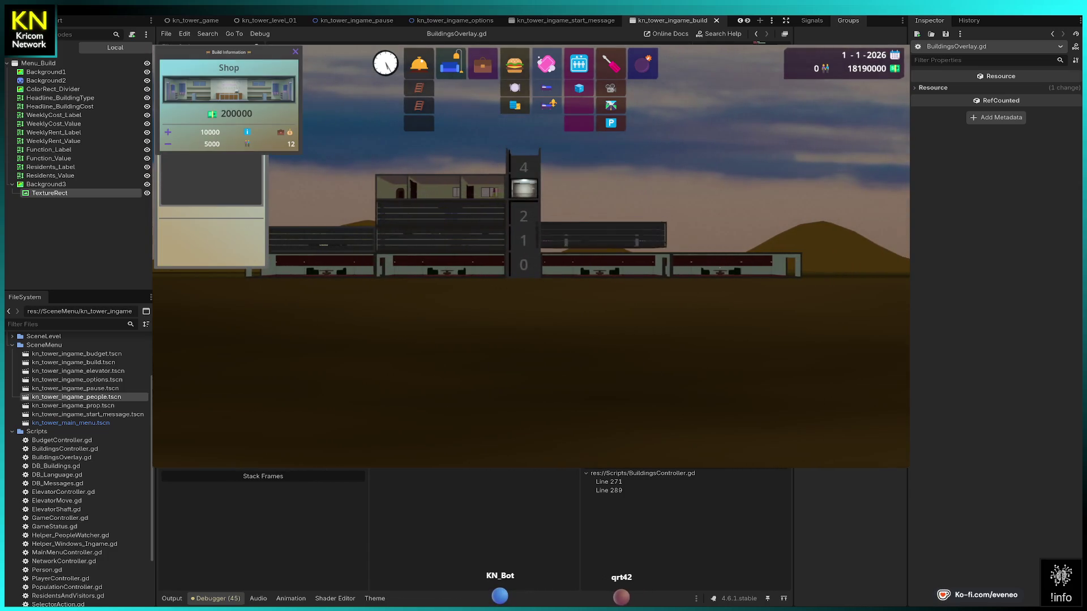
{"action": "left_click", "coordinate": [736, 239]}
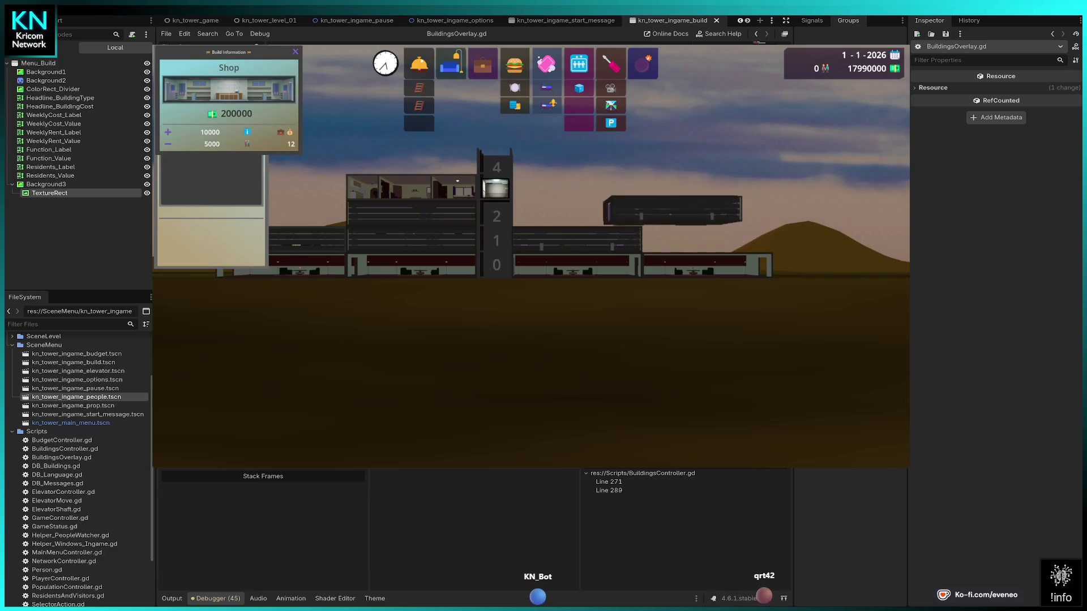
{"action": "key", "text": "Left"}
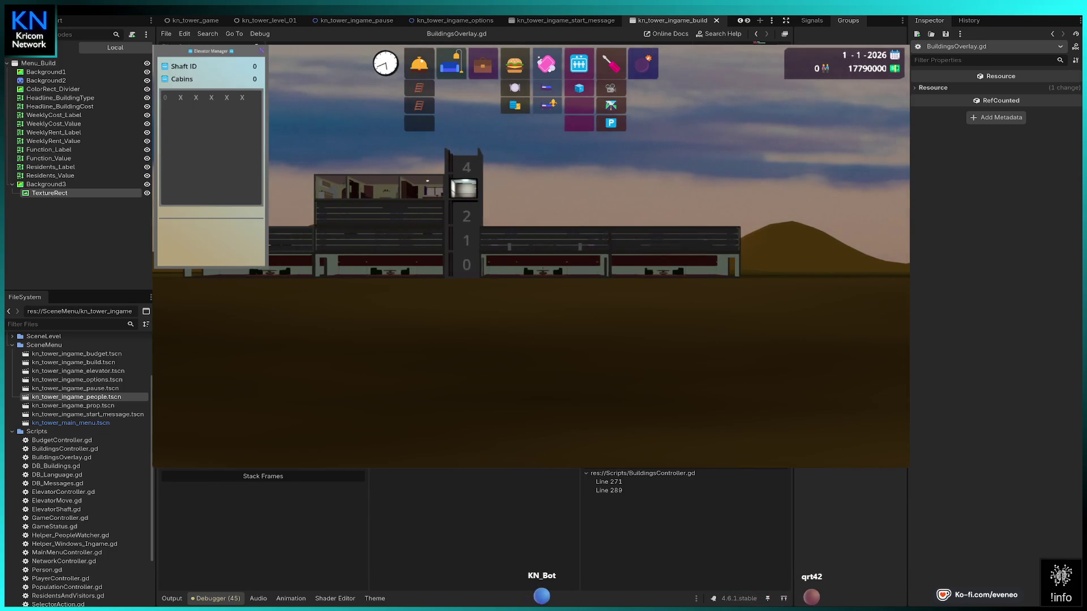
{"action": "key", "text": "Left"}
Place offices right of the elevator shaft, including two on floor 2.
{"action": "left_click", "coordinate": [483, 63]}
{"action": "left_click", "coordinate": [567, 201]}
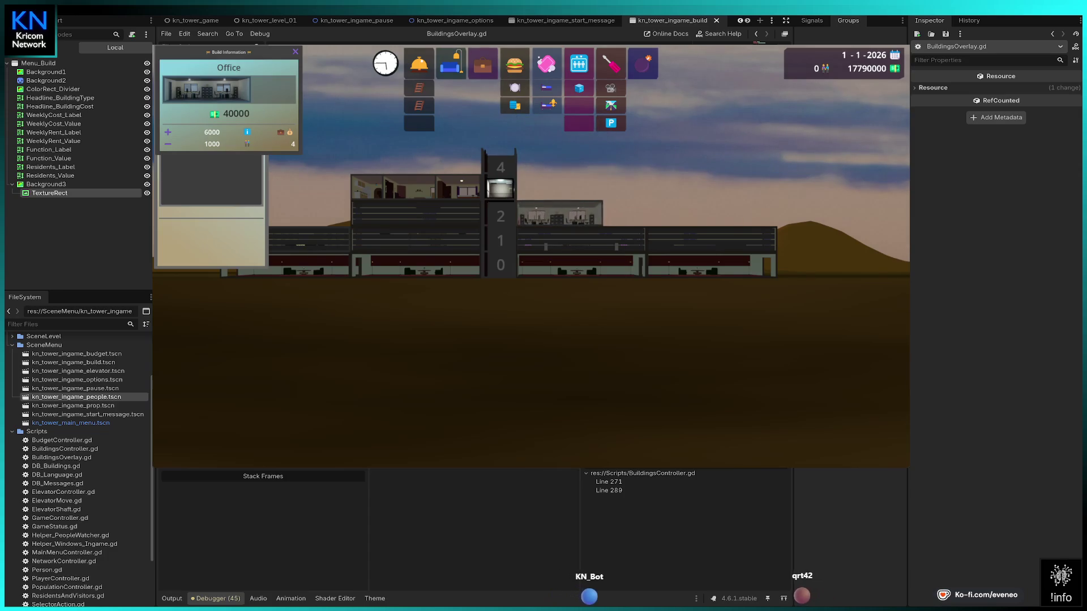
{"action": "key", "text": "Up"}
{"action": "key", "text": "Right"}
{"action": "key", "text": "Right"}
{"action": "key", "text": "Up"}
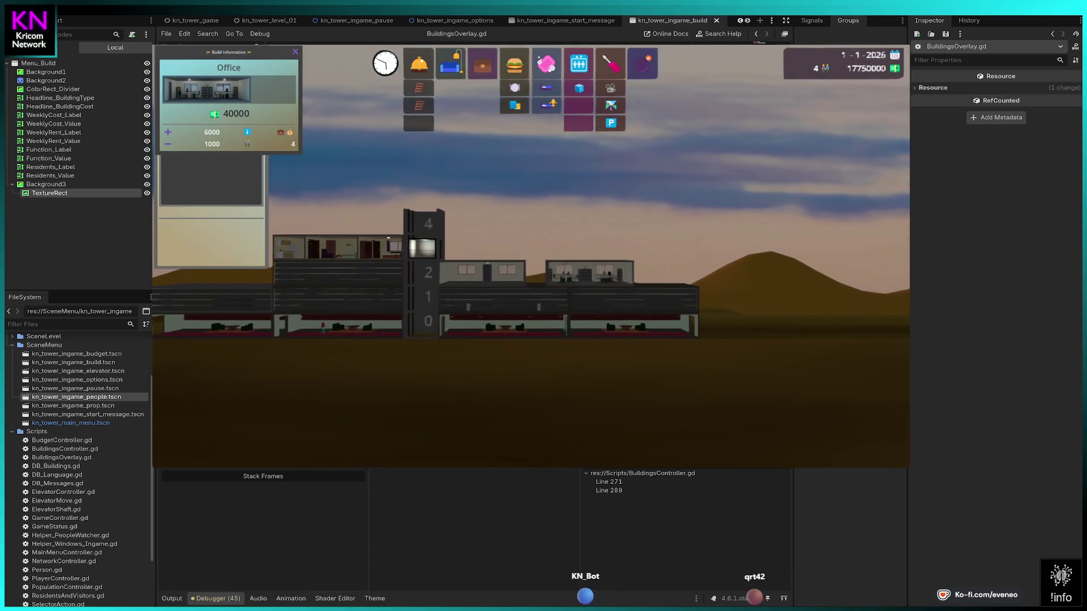
{"action": "left_click", "coordinate": [554, 273]}
{"action": "left_click", "coordinate": [640, 273]}
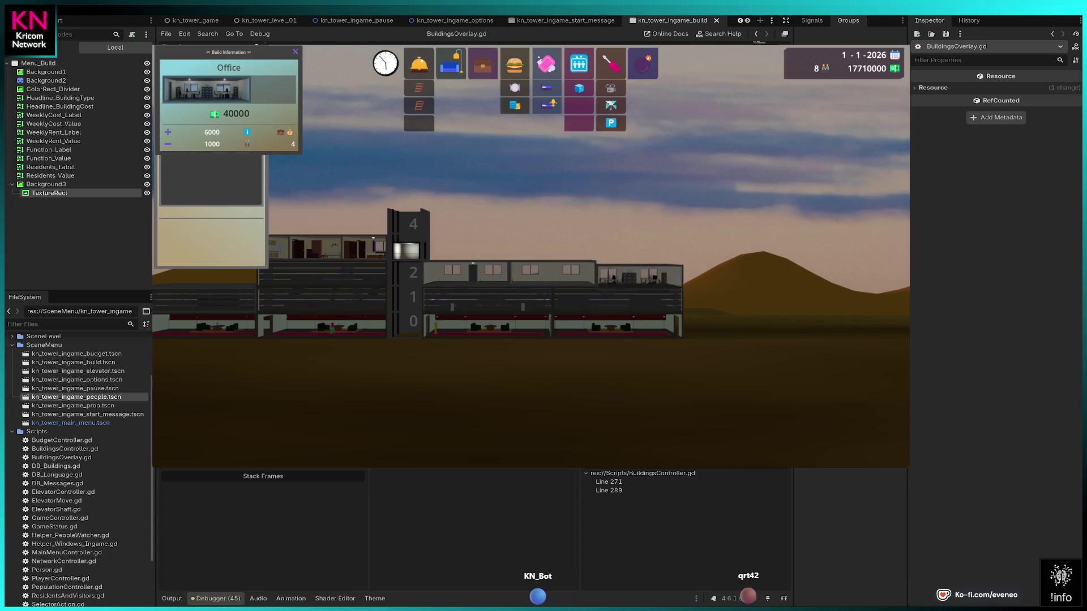
Fill floor 3 with three offices and add offices on the left and middle of floor 4.
{"action": "left_click", "coordinate": [467, 247]}
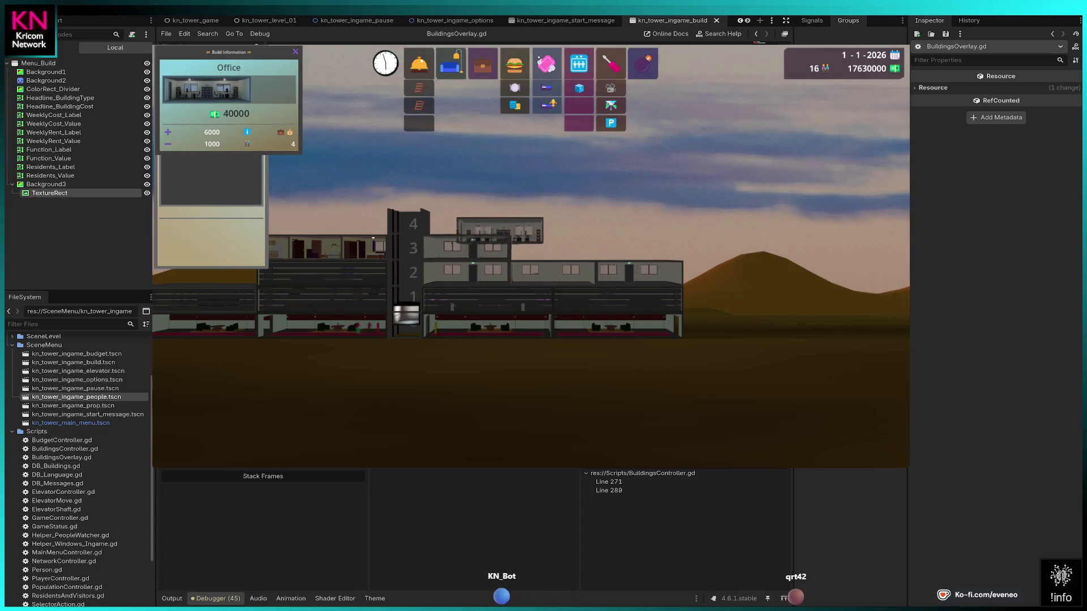
{"action": "left_click", "coordinate": [554, 247]}
{"action": "left_click", "coordinate": [641, 247]}
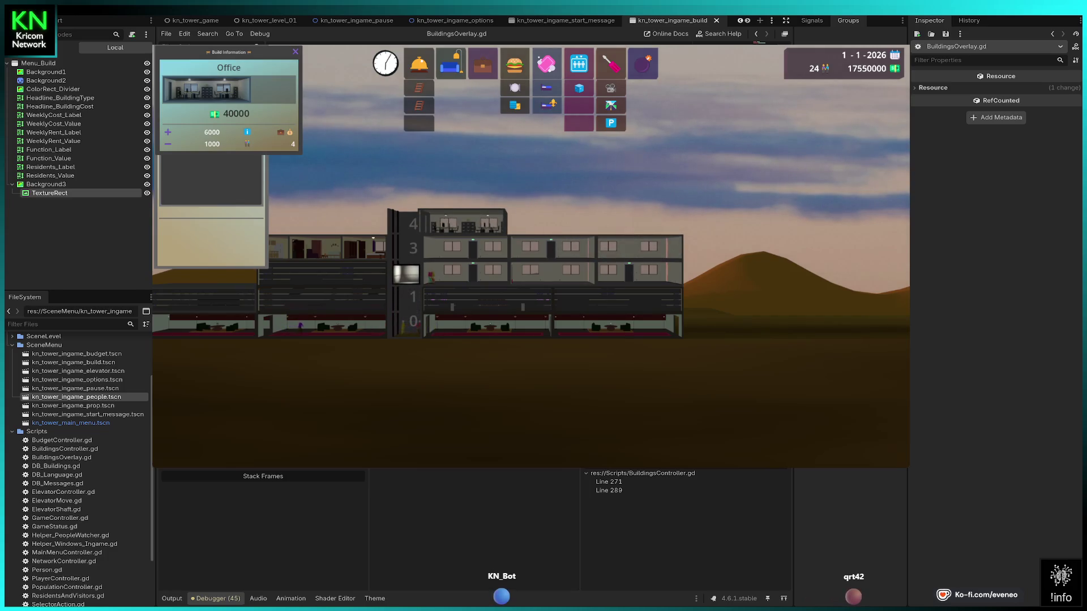
{"action": "left_click", "coordinate": [466, 224]}
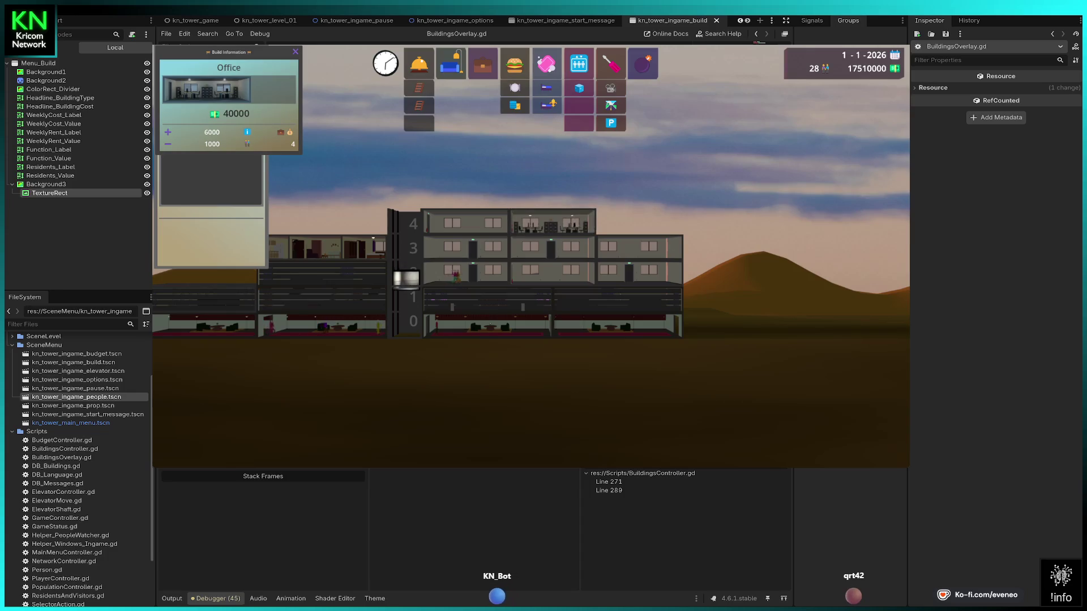
{"action": "left_click", "coordinate": [552, 223]}
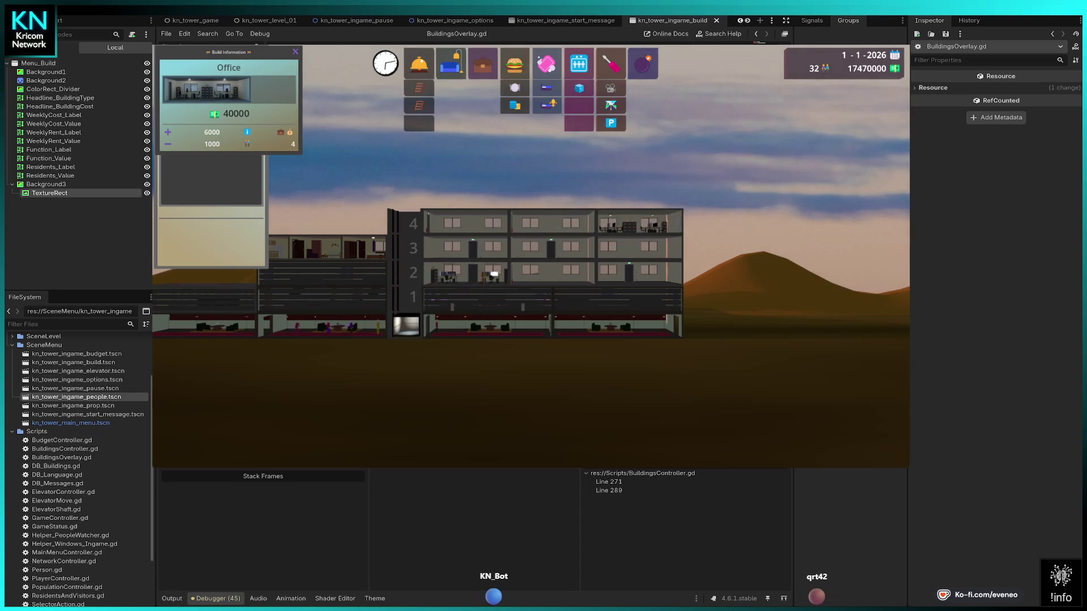
Add offices at floor 4's right end and atop the right wing, showing the Elevator Manager.
{"action": "left_click", "coordinate": [640, 247]}
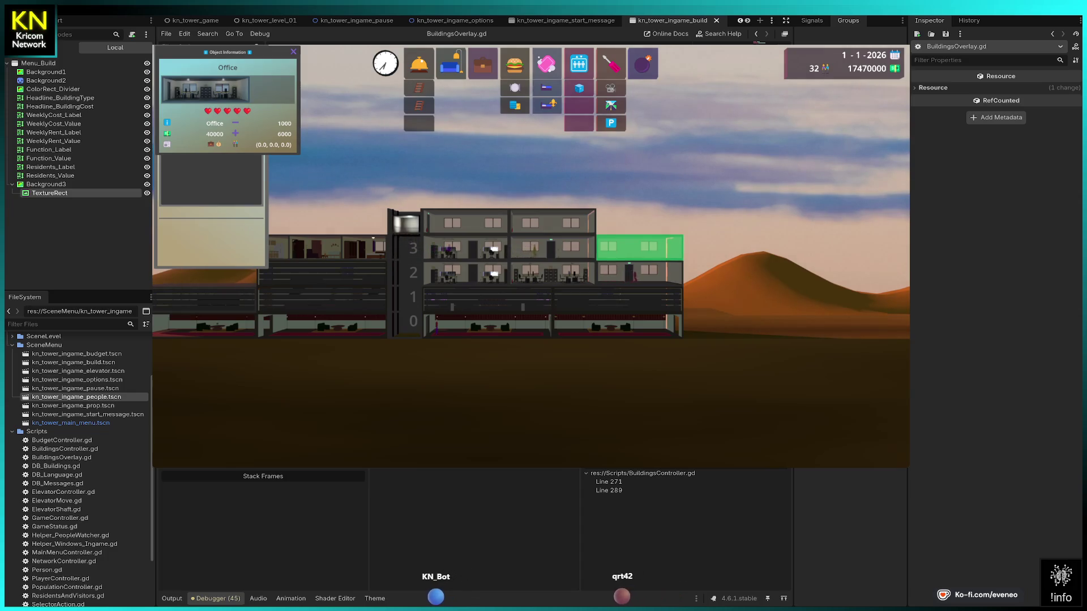
{"action": "left_click", "coordinate": [640, 247]}
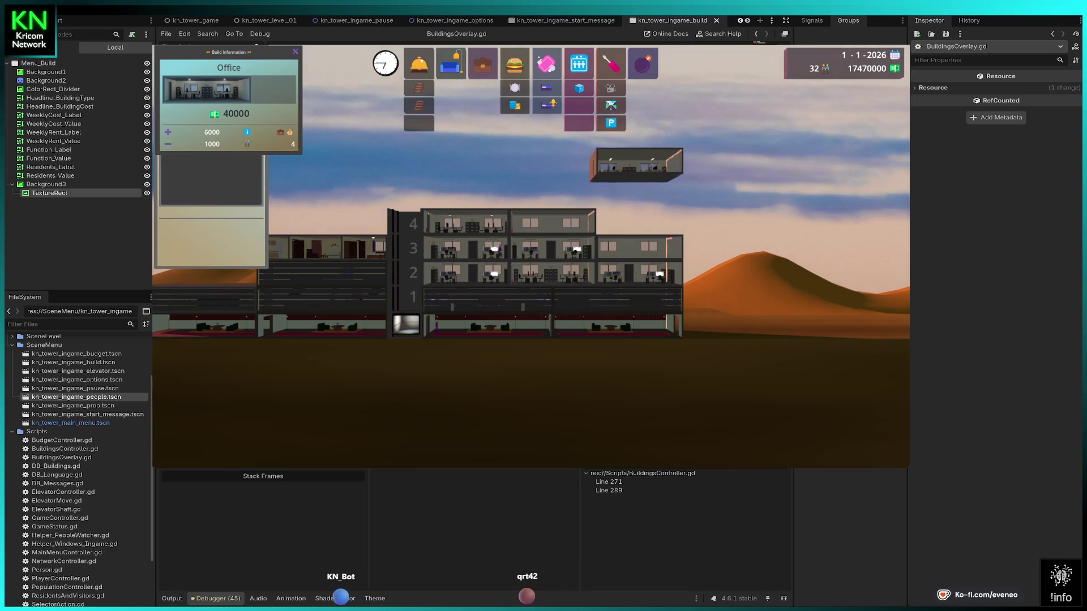
{"action": "left_click", "coordinate": [638, 215]}
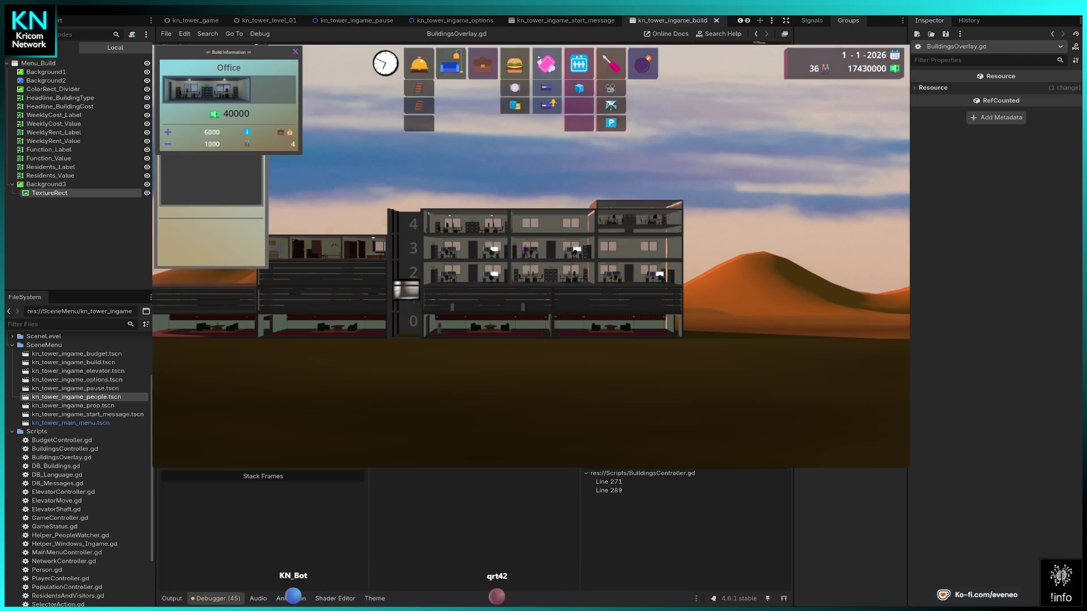
{"action": "key", "text": "e"}
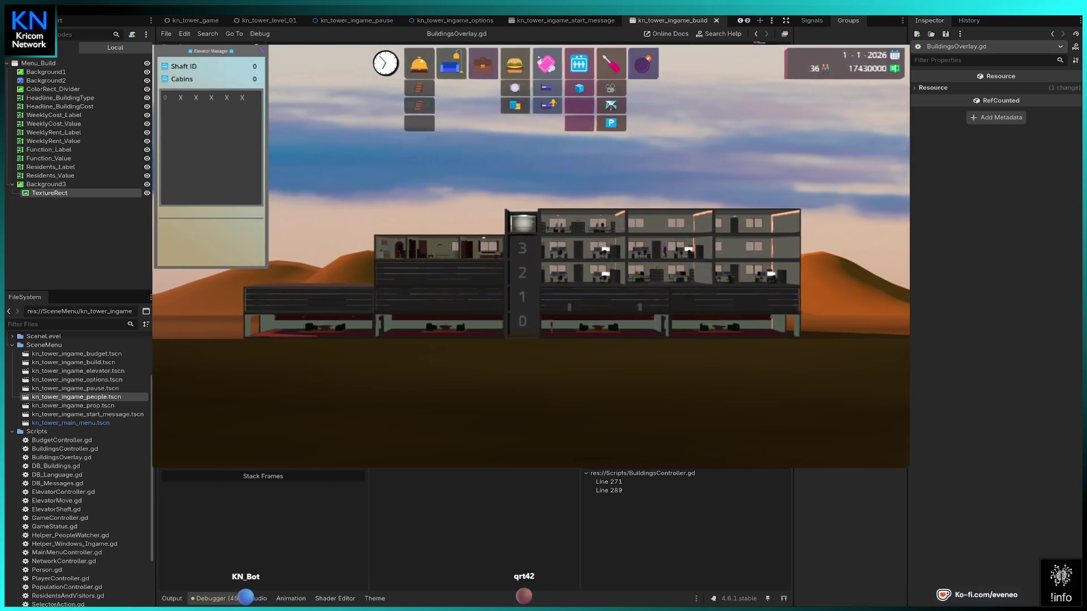
Extend the elevator shaft up to floor 7.
{"action": "key", "text": "e"}
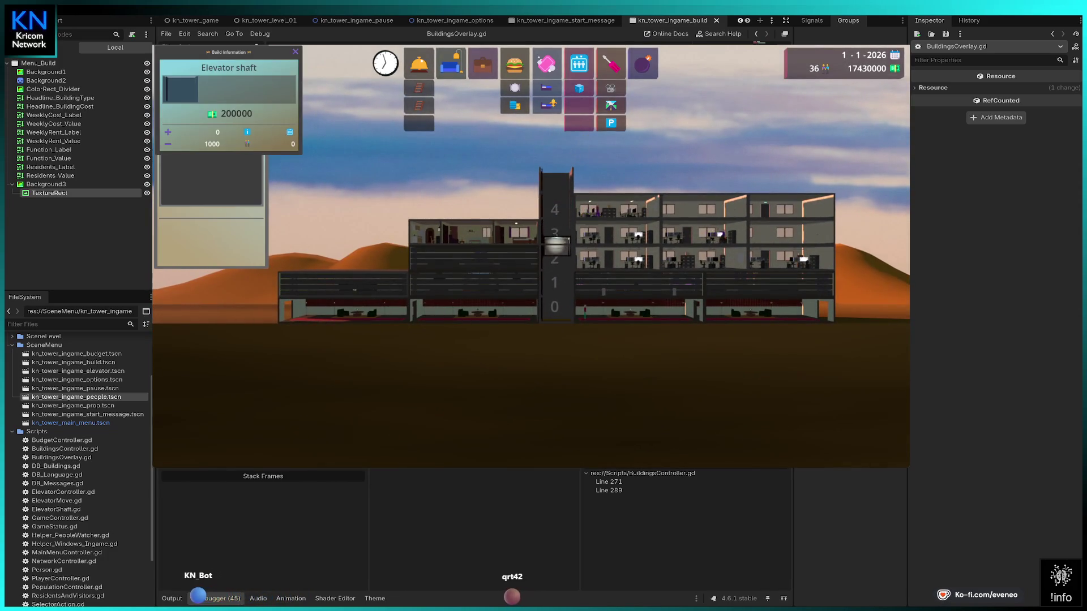
{"action": "key", "text": "Return"}
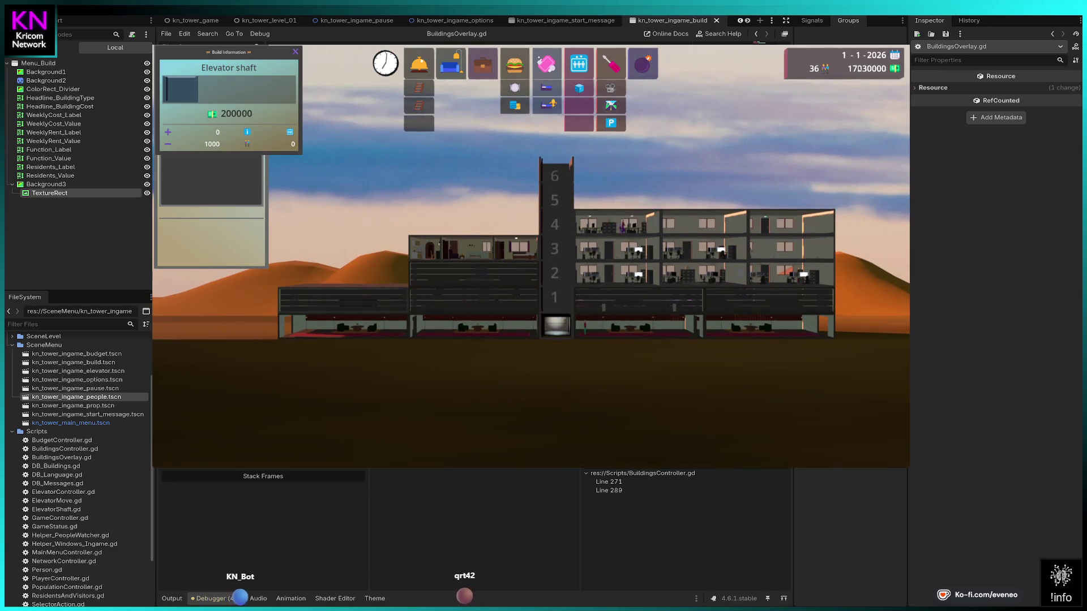
{"action": "key", "text": "Return"}
{"action": "key", "text": "e"}
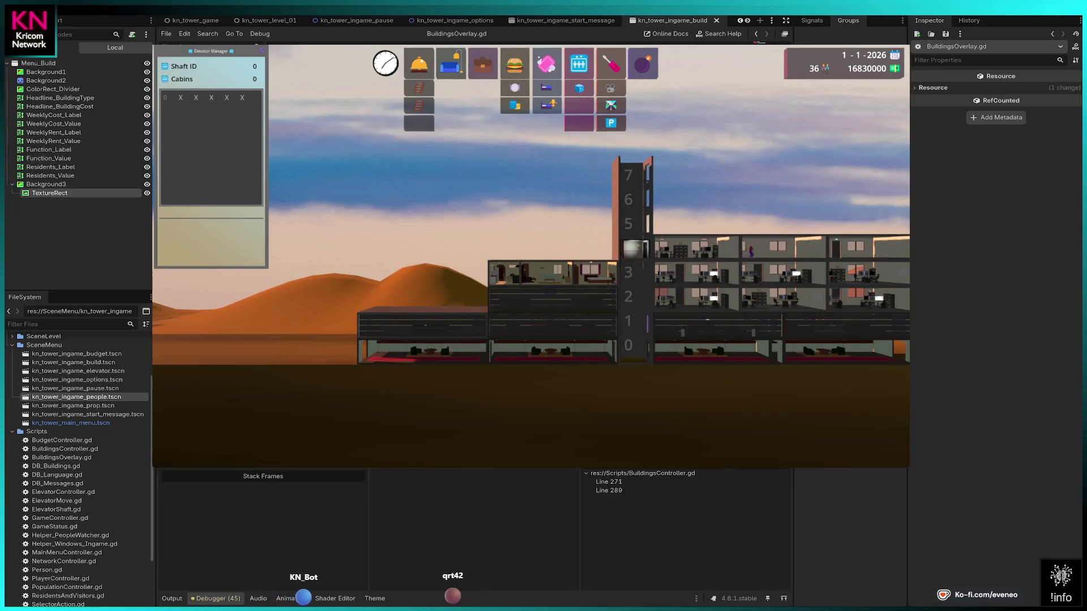
Place a restaurant on floor 3.
{"action": "key", "text": "r"}
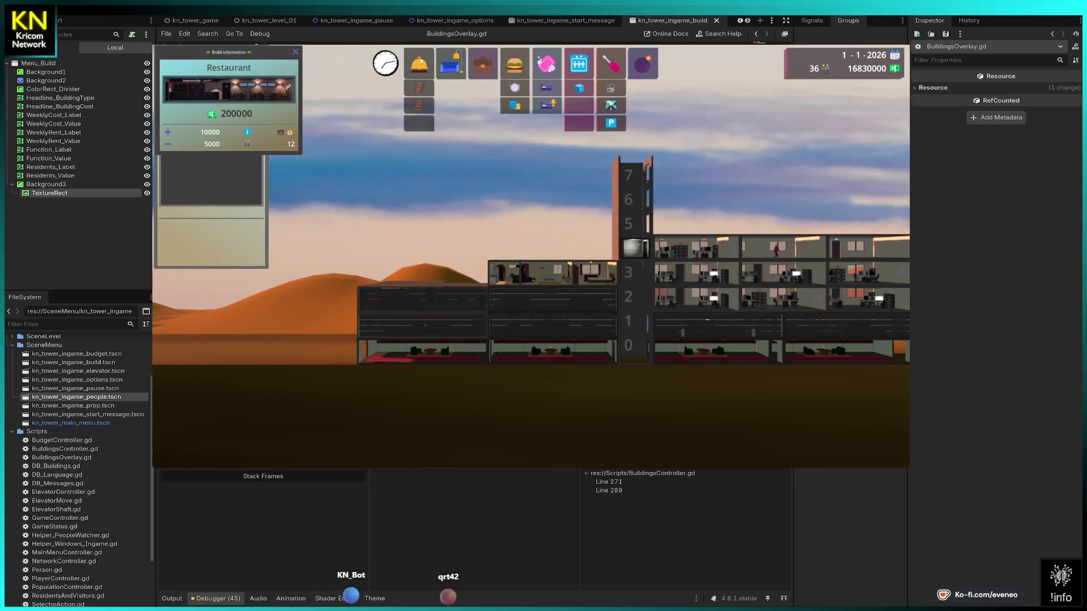
{"action": "key", "text": "Return"}
{"action": "key", "text": "e"}
Add two lobby sections to the left of the ground floor and recentre the tower.
{"action": "key", "text": "l"}
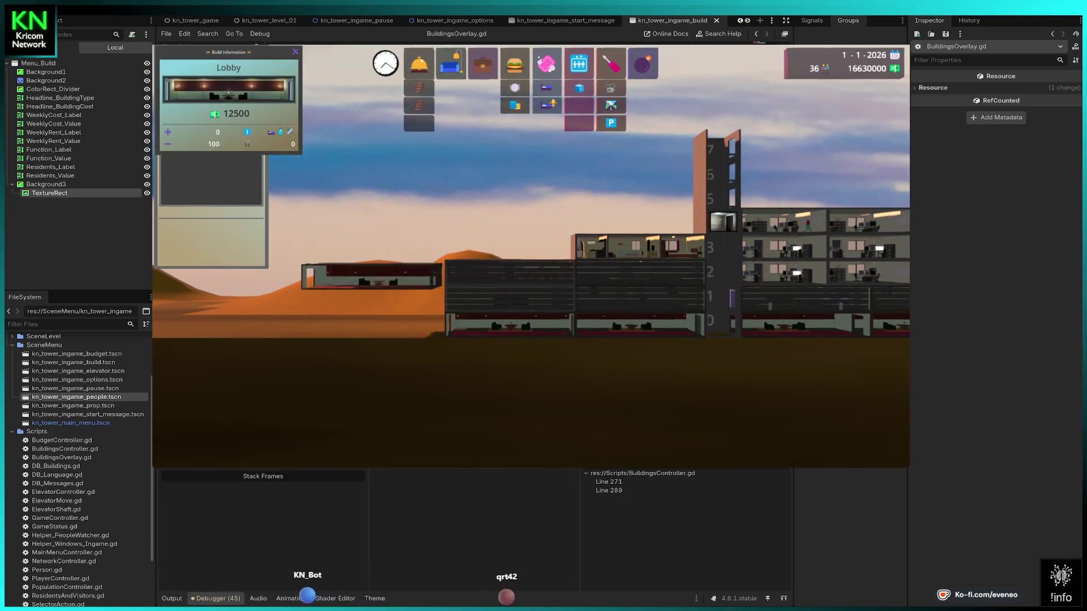
{"action": "key", "text": "Return"}
{"action": "key", "text": "e"}
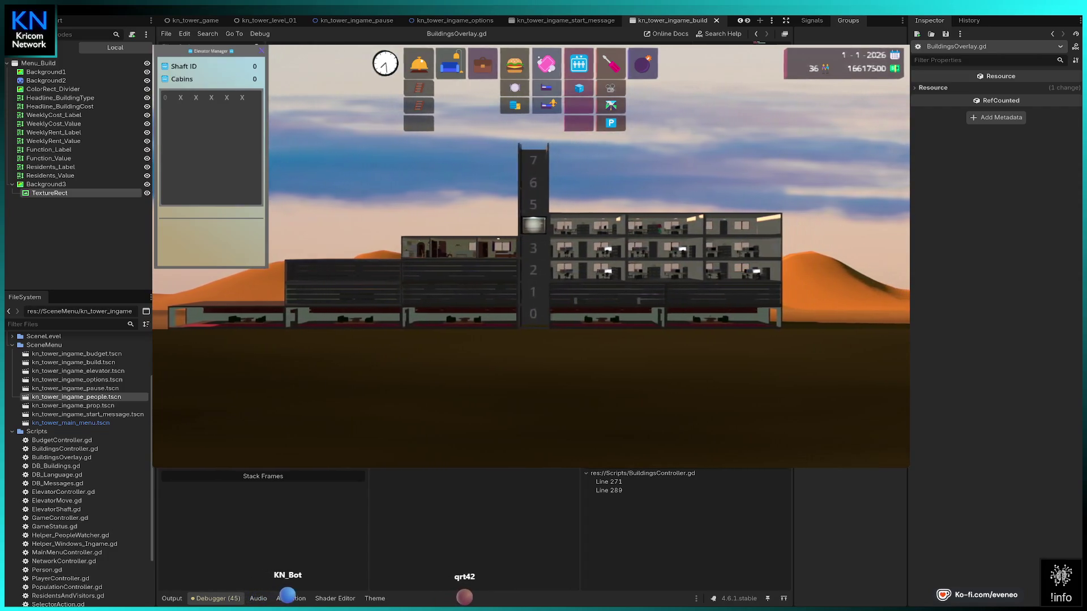
{"action": "key", "text": "l"}
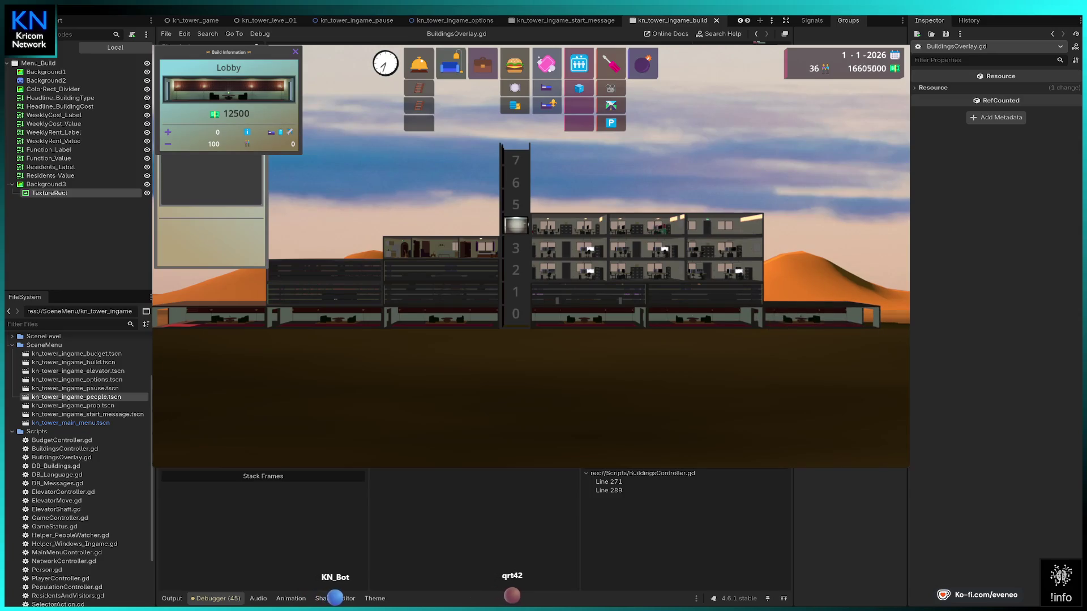
{"action": "key", "text": "Left"}
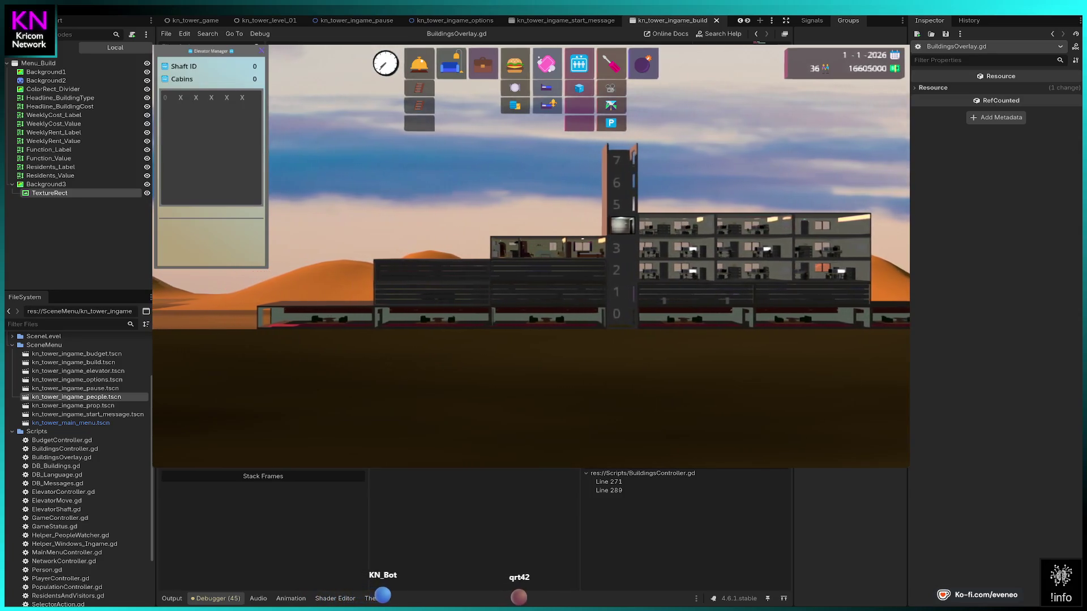
Place two more offices on floor 4 beside the existing one.
{"action": "left_click", "coordinate": [482, 64]}
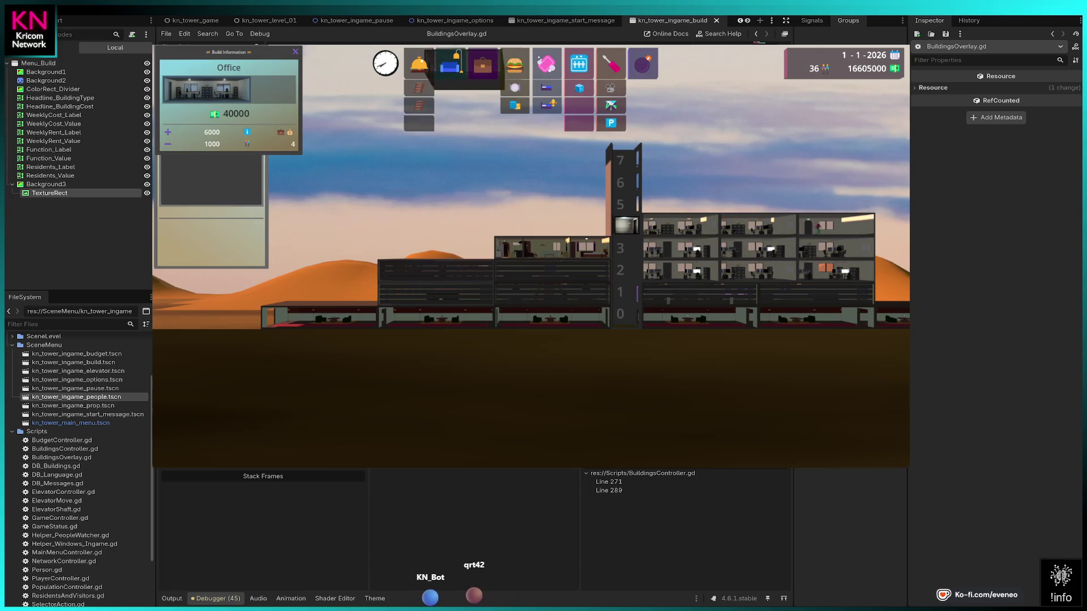
{"action": "left_click", "coordinate": [456, 247]}
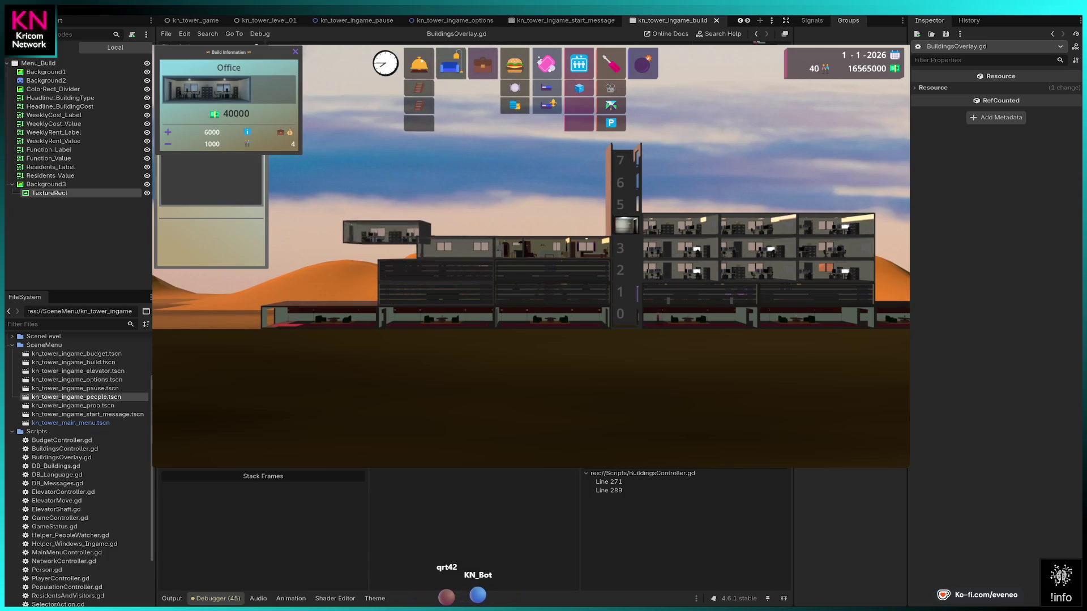
{"action": "left_click", "coordinate": [378, 247]}
{"action": "right_click", "coordinate": [379, 247]}
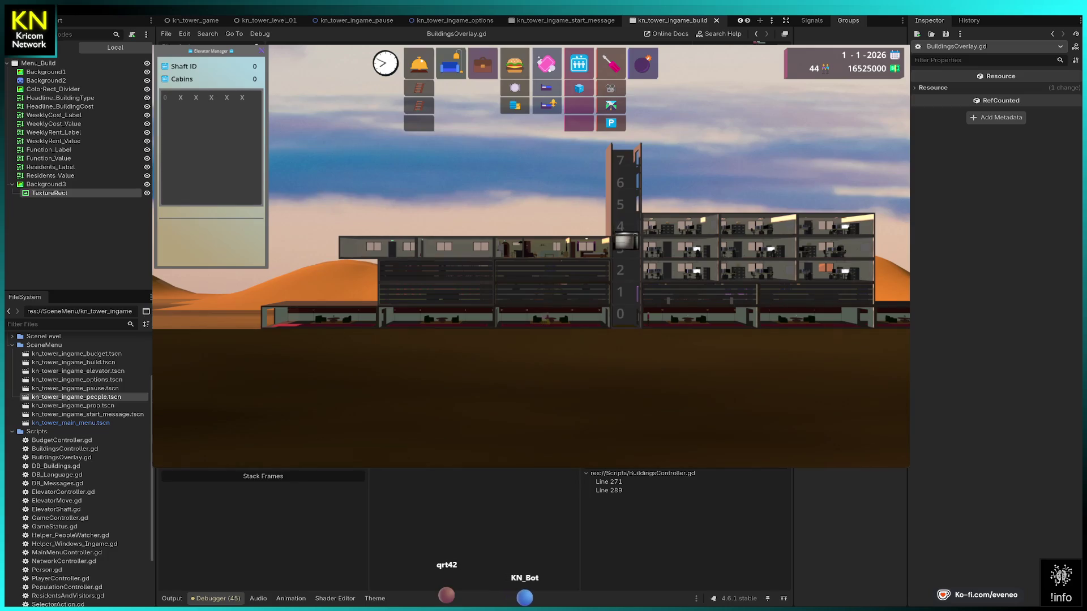
Skip the hotel laundry and place a hotel room on top of floor 4.
{"action": "left_click", "coordinate": [515, 87]}
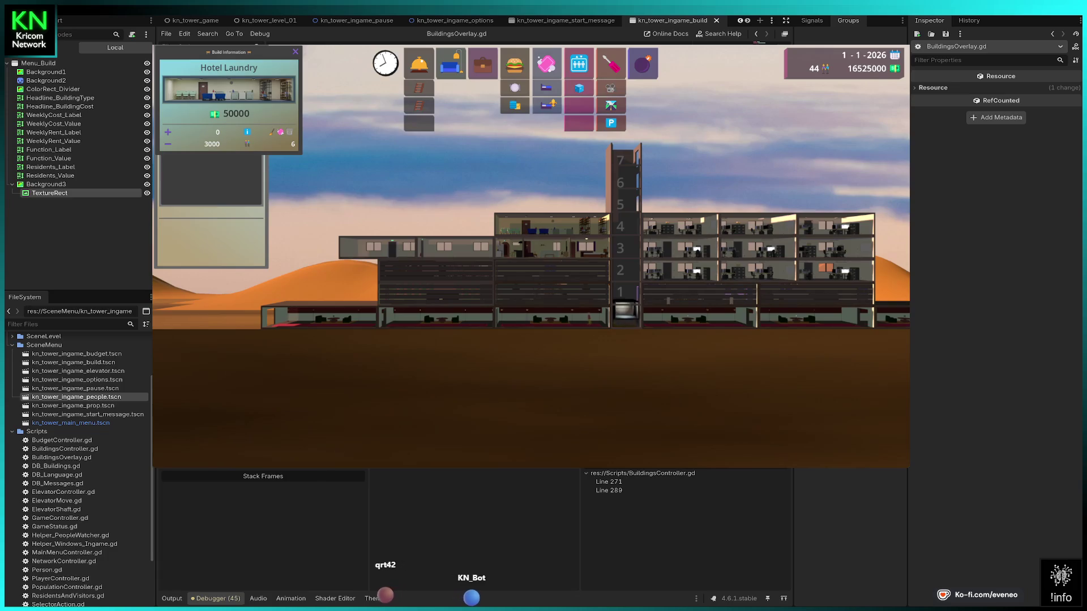
{"action": "right_click", "coordinate": [552, 225]}
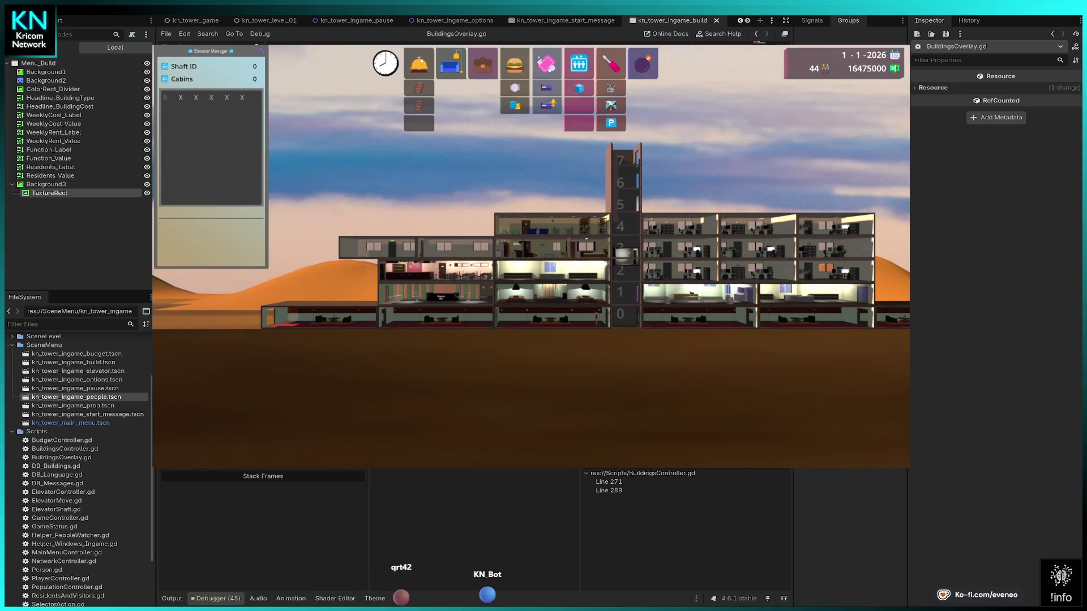
{"action": "left_click", "coordinate": [546, 87]}
{"action": "left_click", "coordinate": [470, 221]}
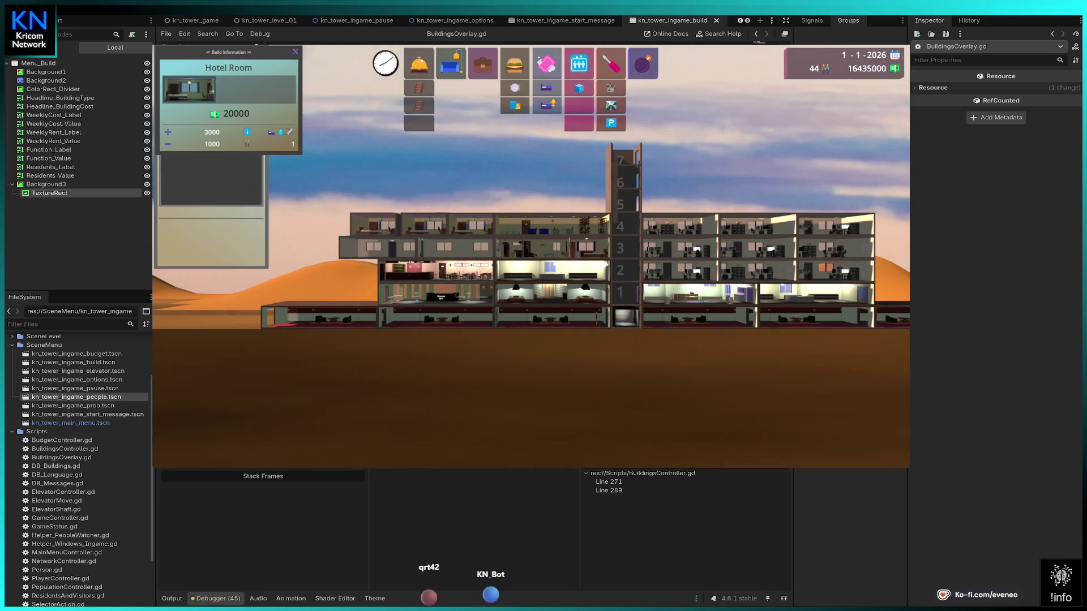
Build four hotel suites across floor 5, two on each side of the elevator.
{"action": "key", "text": "Escape"}
{"action": "left_click", "coordinate": [546, 106]}
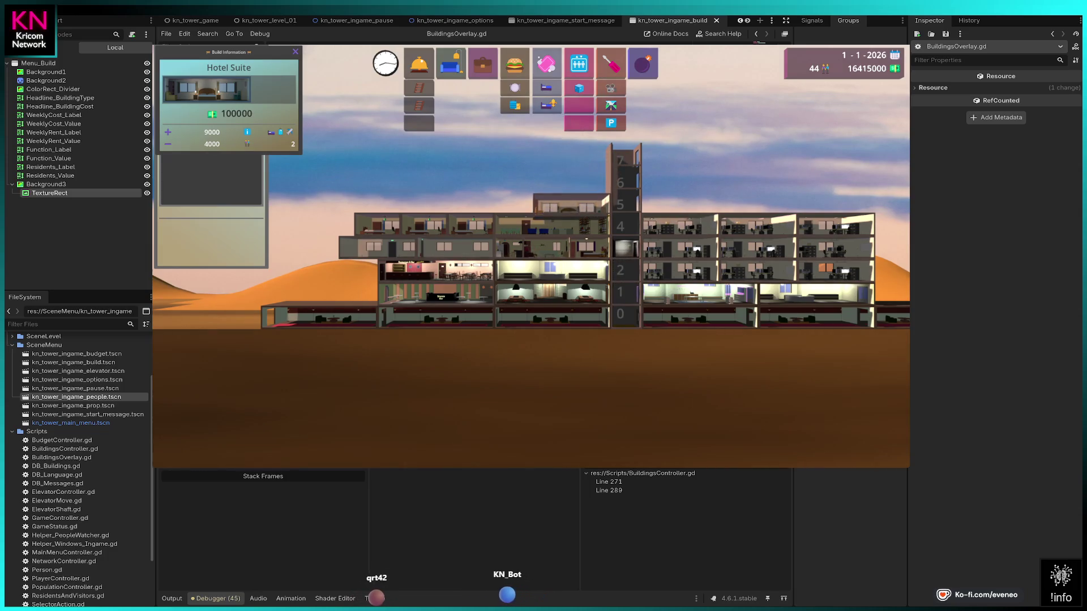
{"action": "left_click", "coordinate": [570, 201]}
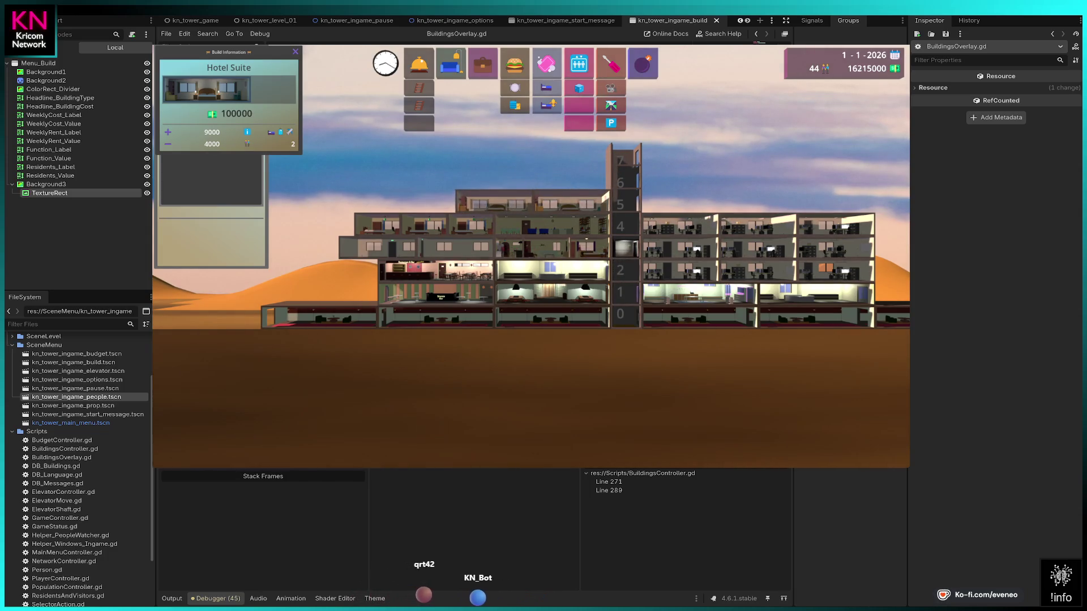
{"action": "left_click", "coordinate": [416, 201]}
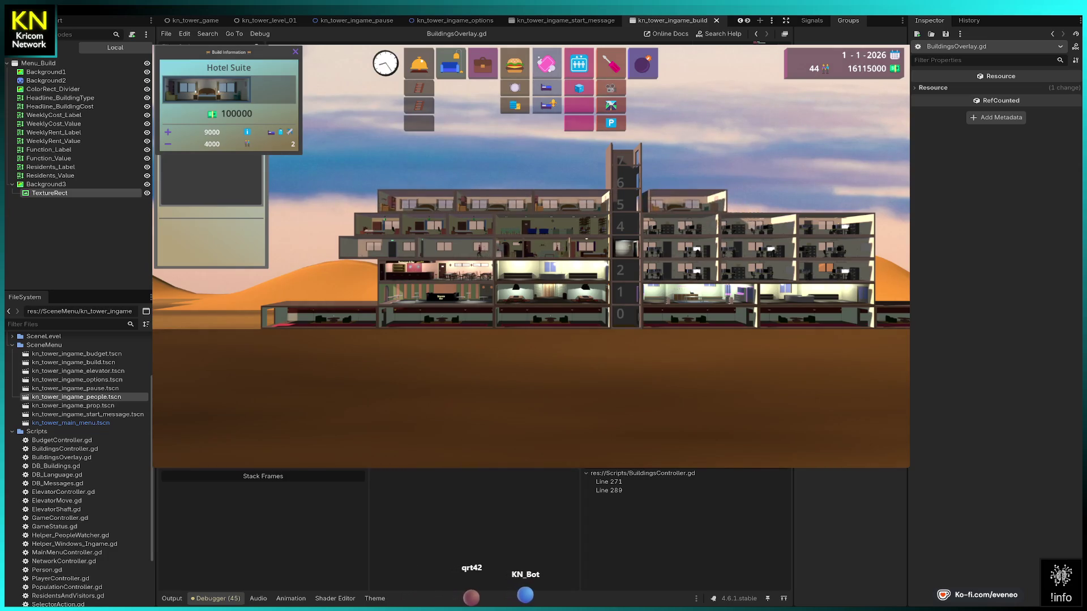
{"action": "key", "text": "Right"}
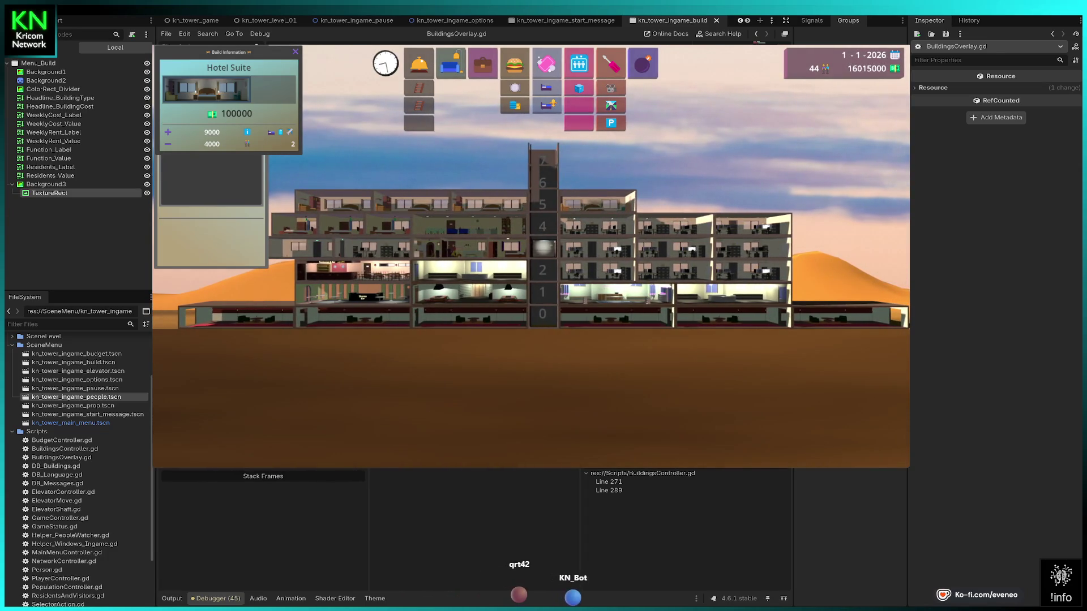
{"action": "key", "text": "Right"}
{"action": "left_click", "coordinate": [647, 209]}
{"action": "left_click", "coordinate": [702, 201]}
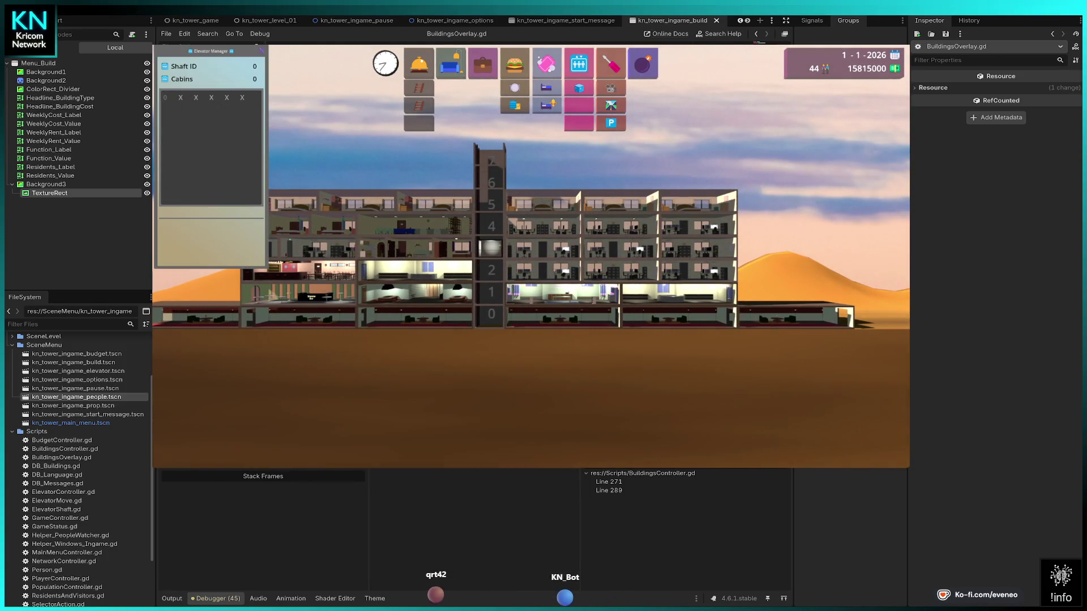
Place three hotel rooms along floor 6.
{"action": "left_click", "coordinate": [546, 88]}
{"action": "left_click", "coordinate": [528, 177]}
{"action": "left_click", "coordinate": [574, 179]}
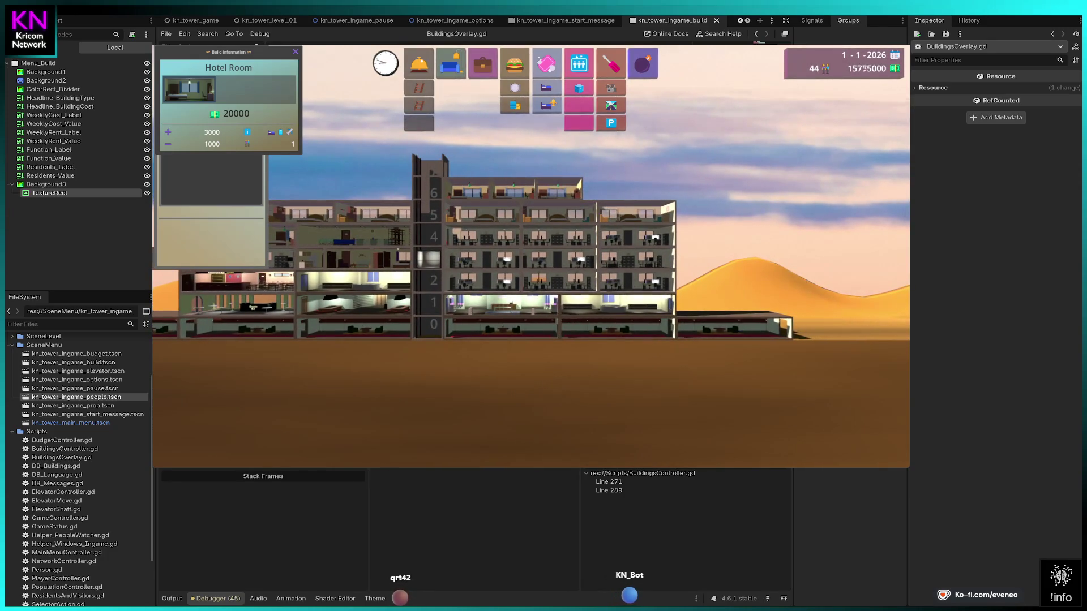
{"action": "left_click", "coordinate": [606, 179]}
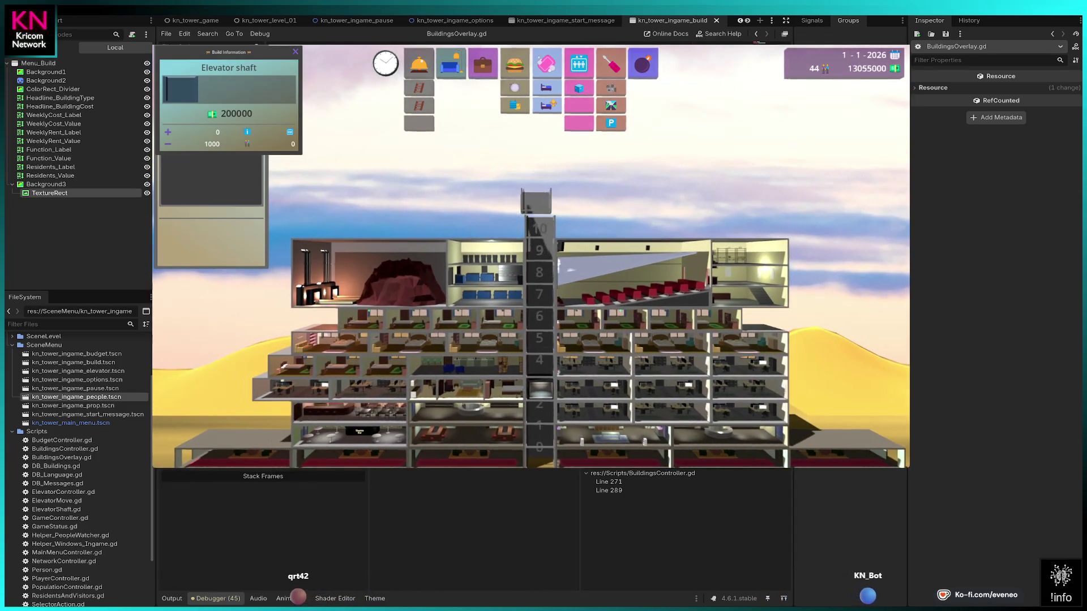
Finish the 200000 shaft section to floor 11 and show the Elevator Manager.
{"action": "key", "text": "Escape"}
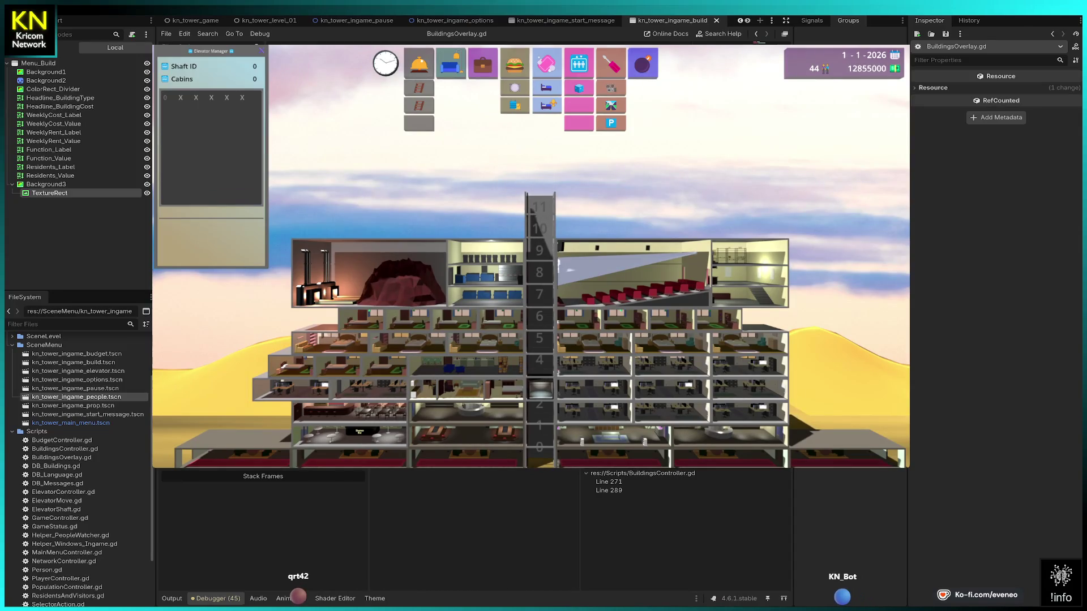
Dock the Elevator Manager beside the budget display, then inspect the Cinema and Garbage rooms.
{"action": "mouse_move", "coordinate": [210, 51]}
{"action": "left_mouse_down"}
{"action": "mouse_move", "coordinate": [755, 75]}
{"action": "mouse_move", "coordinate": [723, 68]}
{"action": "mouse_move", "coordinate": [723, 56]}
{"action": "mouse_move", "coordinate": [843, 90]}
{"action": "left_mouse_up"}
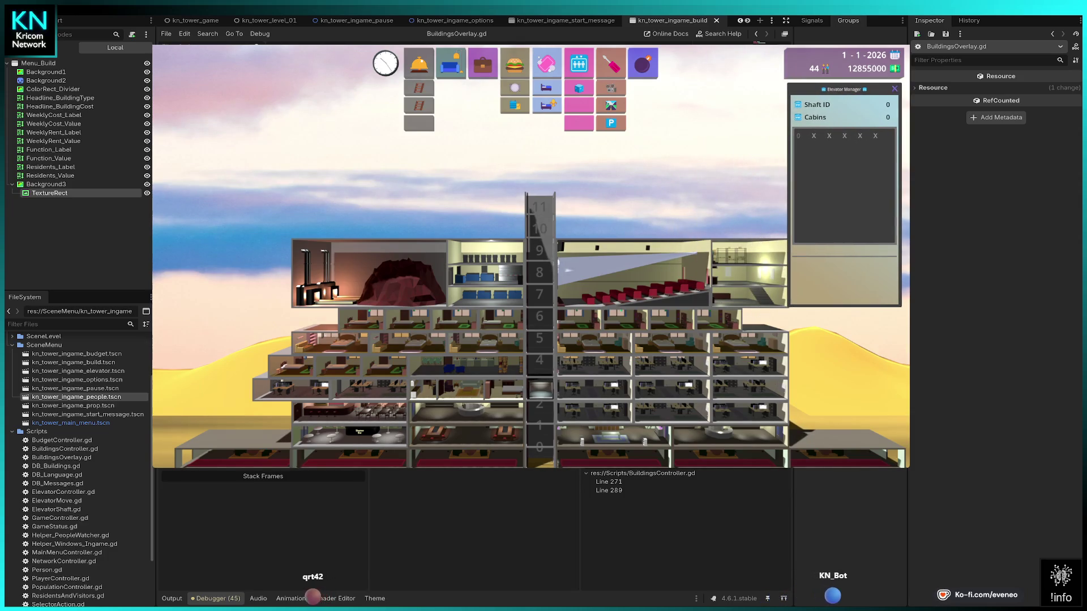
{"action": "key", "text": "Right"}
{"action": "key", "text": "Down"}
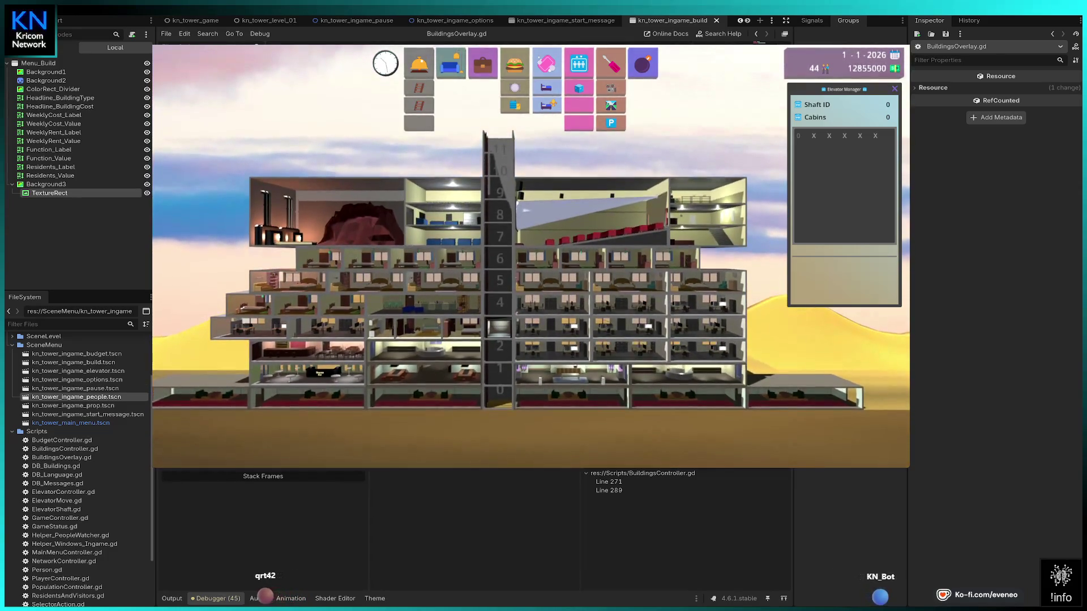
{"action": "left_click", "coordinate": [623, 215]}
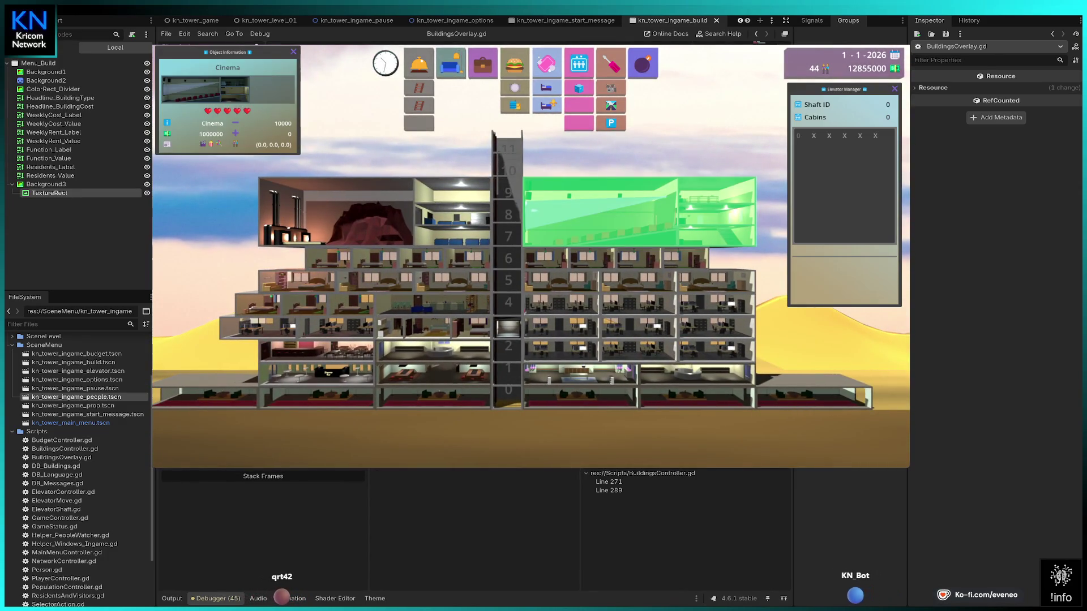
{"action": "left_click", "coordinate": [374, 212]}
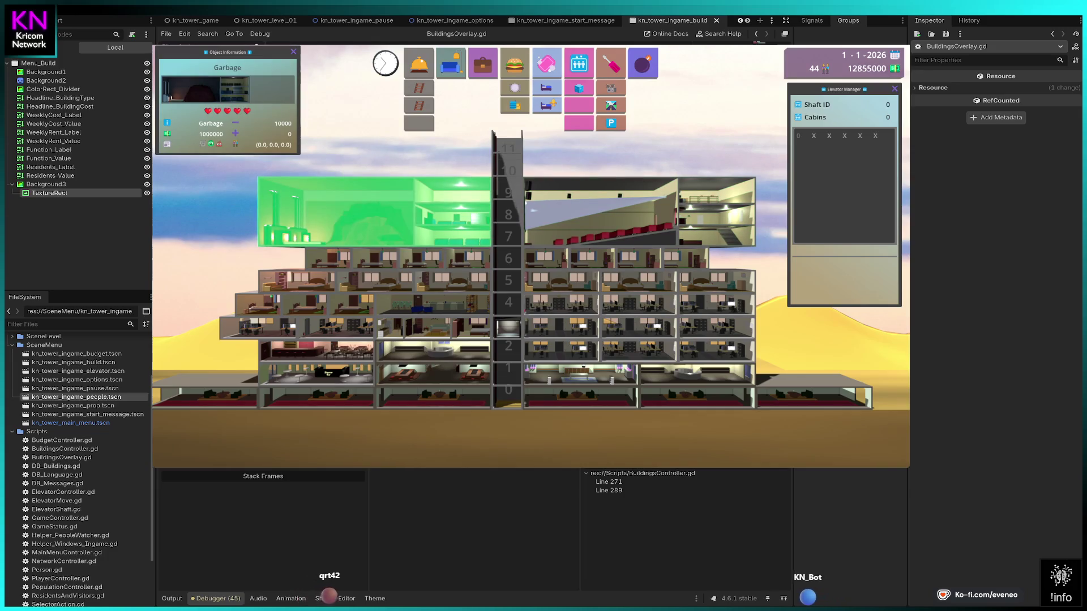
Check and cancel Stairs, Escalator, Lobby, Condominium, Office and Imbiss placements to see their costs.
{"action": "key", "text": "Escape"}
{"action": "left_click", "coordinate": [419, 87]}
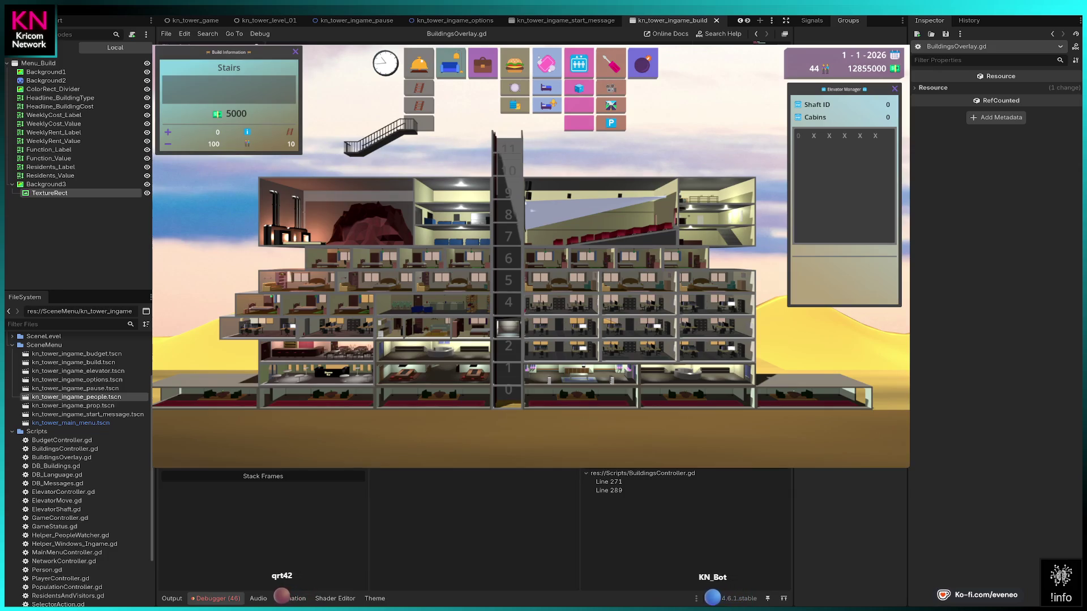
{"action": "key", "text": "Escape"}
{"action": "left_click", "coordinate": [419, 105]}
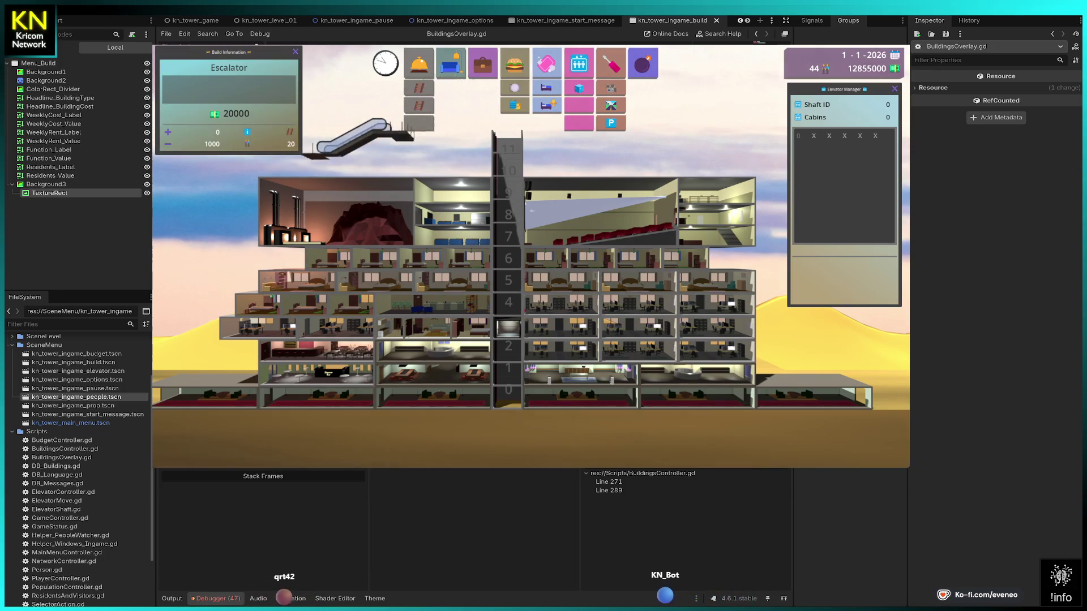
{"action": "key", "text": "Escape"}
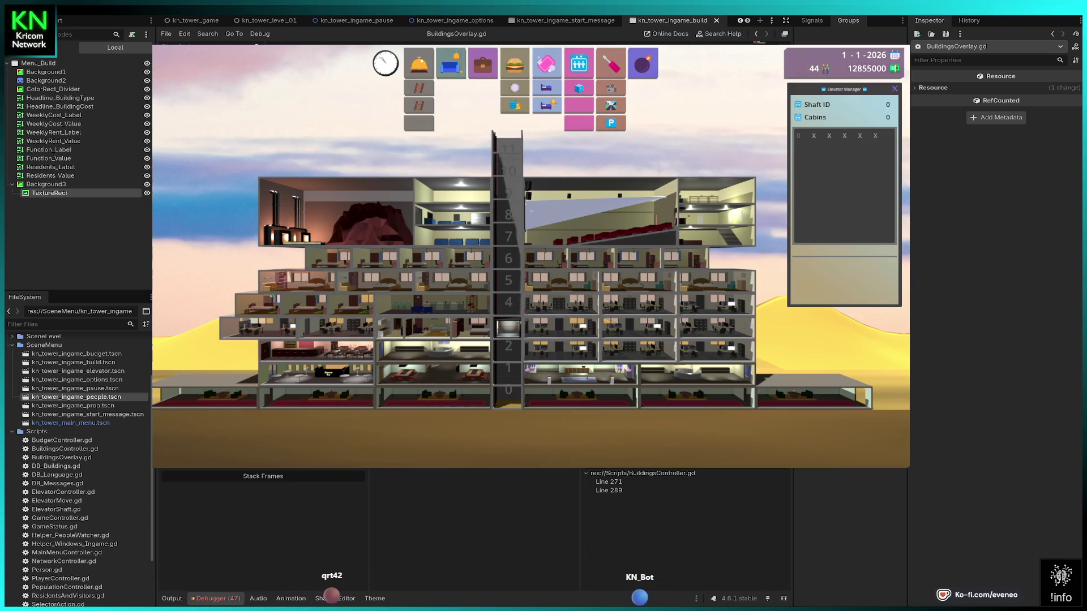
{"action": "left_click", "coordinate": [419, 123]}
{"action": "key", "text": "Escape"}
{"action": "left_click", "coordinate": [452, 63]}
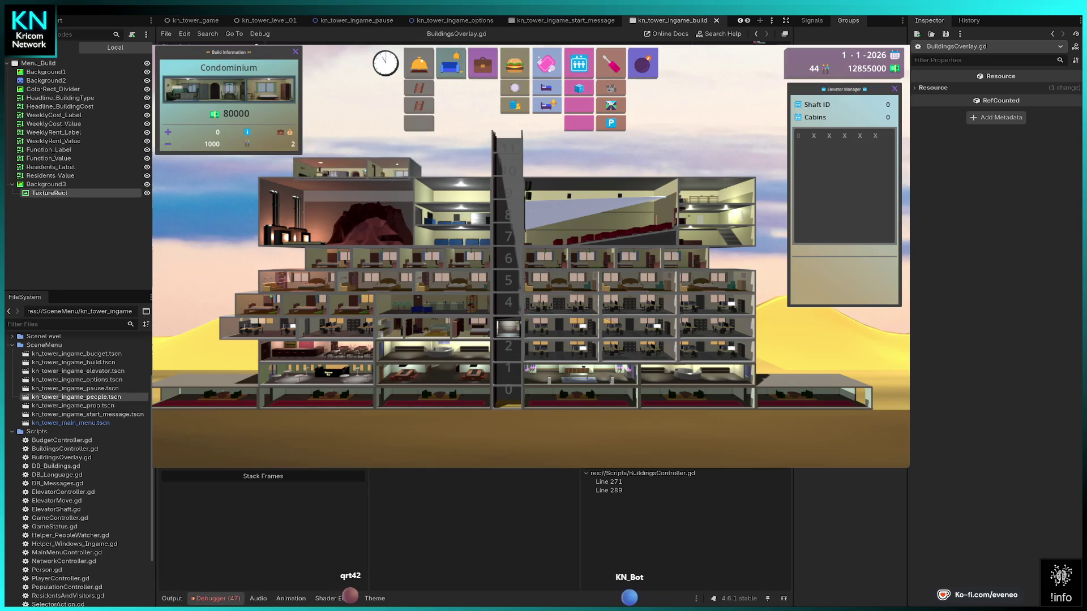
{"action": "key", "text": "Escape"}
{"action": "left_click", "coordinate": [419, 123]}
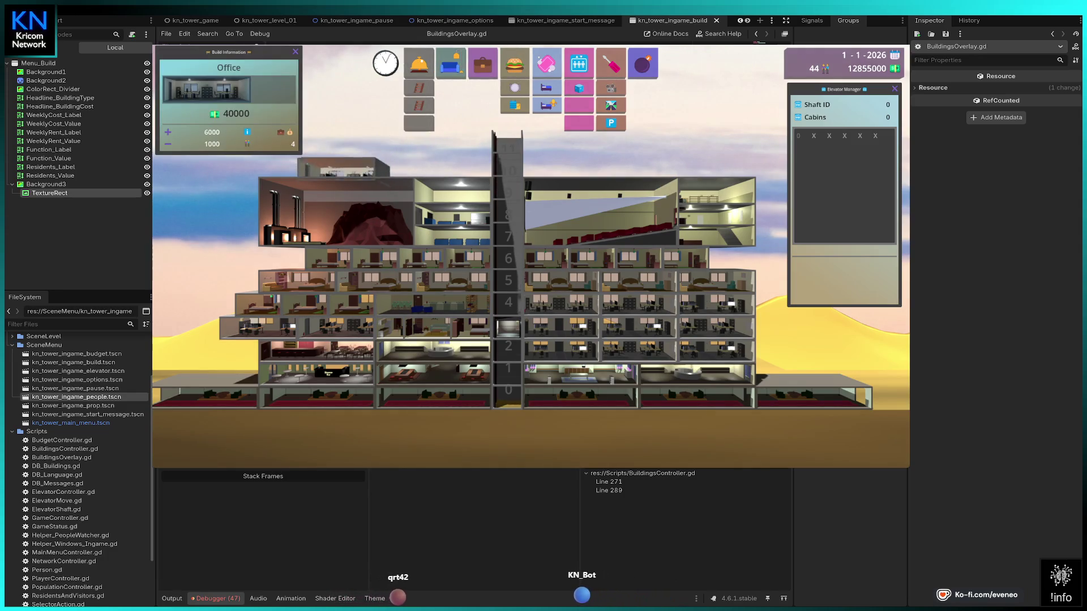
{"action": "key", "text": "Escape"}
{"action": "left_click", "coordinate": [451, 64]}
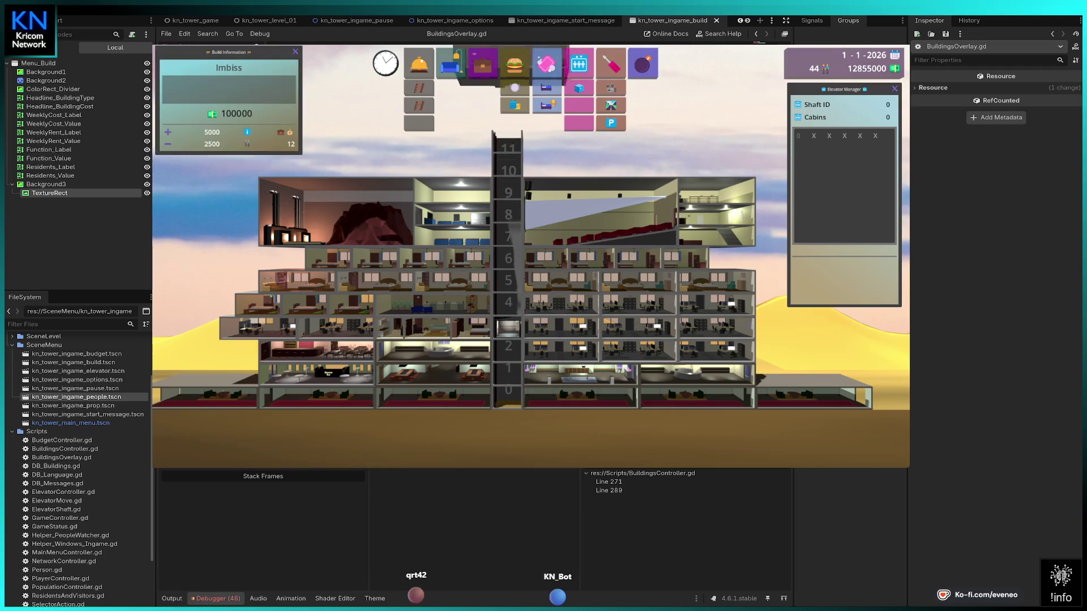
{"action": "key", "text": "Escape"}
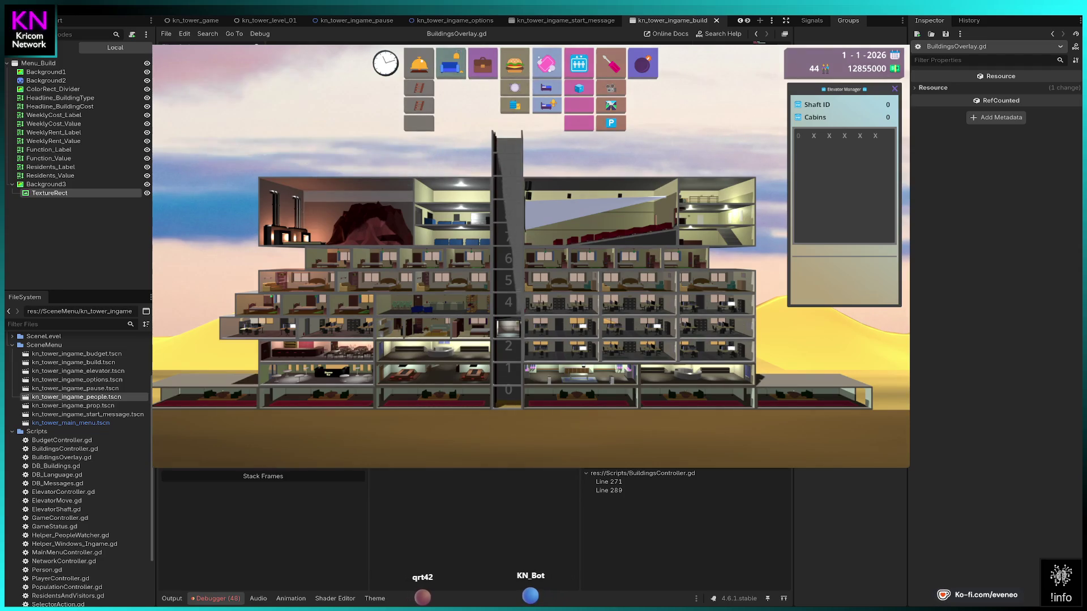
Check and cancel Restaurant, Shop, Hotel Laundry, Hotel Room and Hotel Suite costs.
{"action": "left_click", "coordinate": [515, 64]}
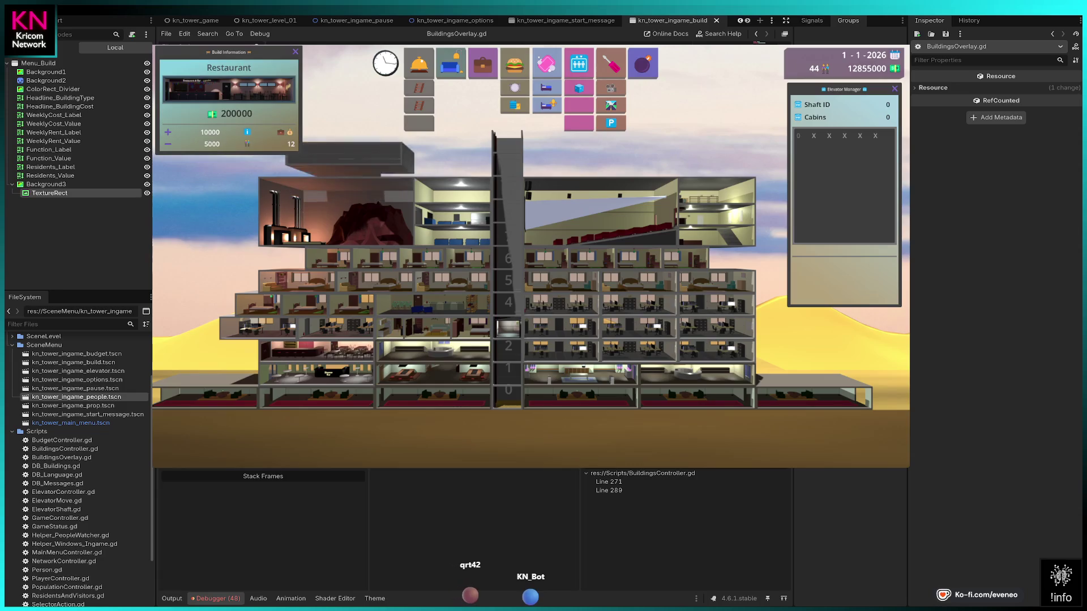
{"action": "left_click", "coordinate": [546, 64]}
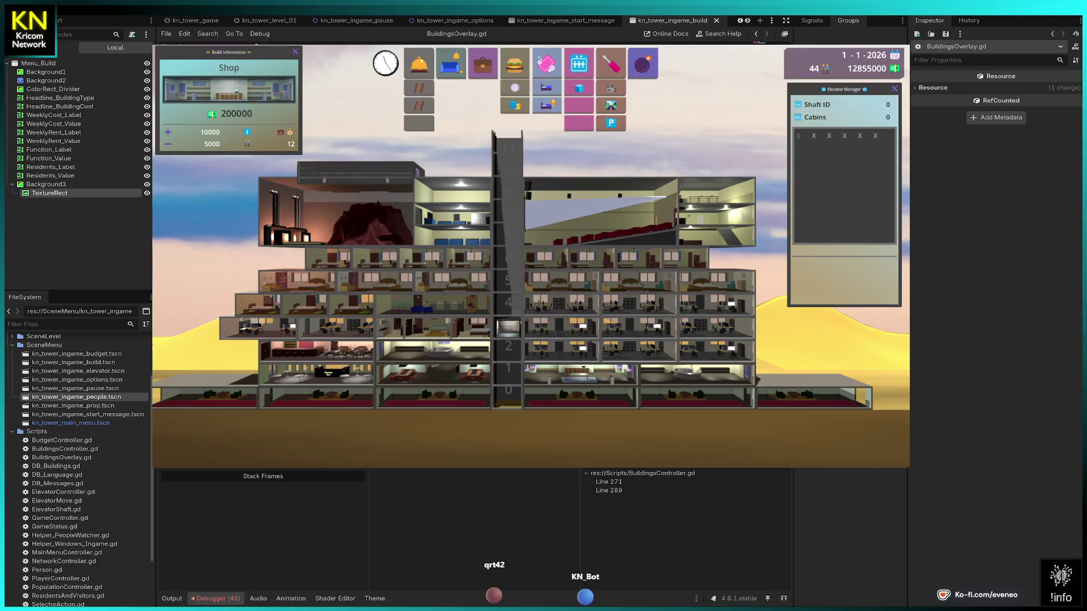
{"action": "key", "text": "Escape"}
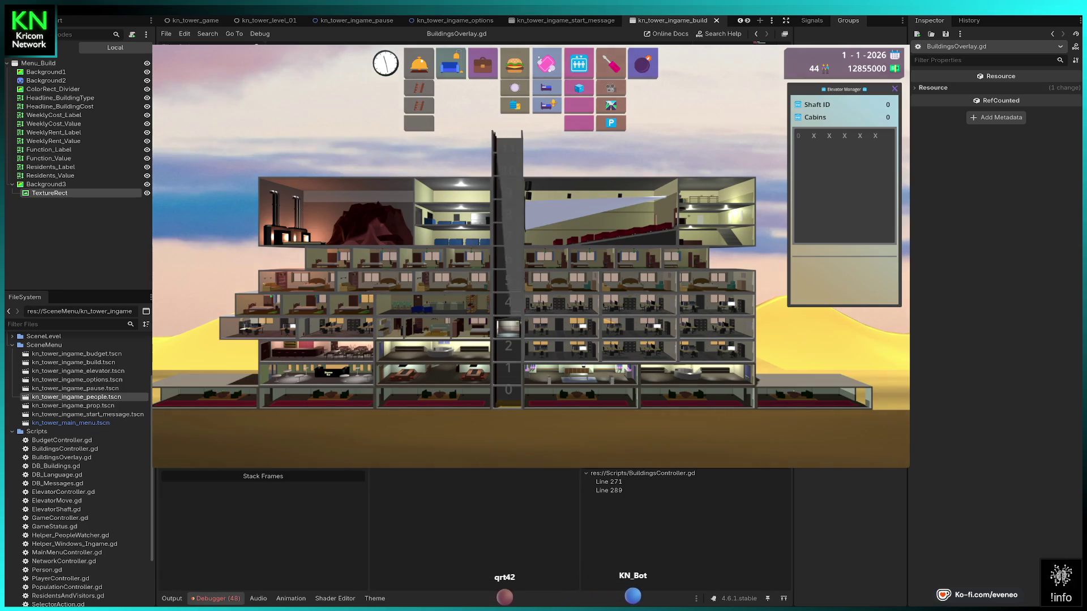
{"action": "left_click", "coordinate": [546, 64]}
{"action": "key", "text": "Escape"}
{"action": "left_click", "coordinate": [546, 89]}
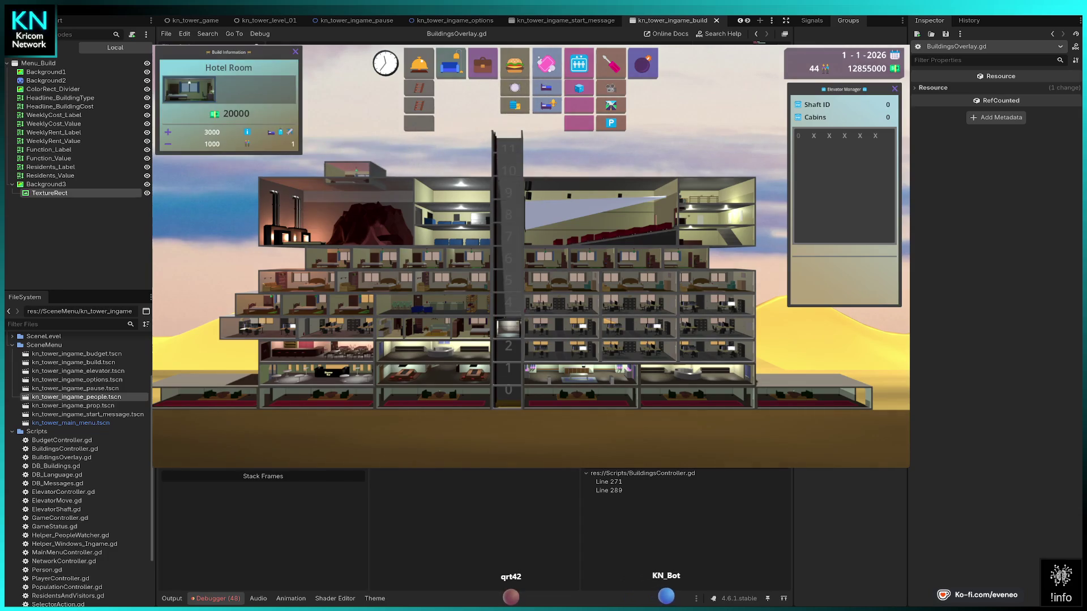
{"action": "key", "text": "Escape"}
{"action": "left_click", "coordinate": [546, 106]}
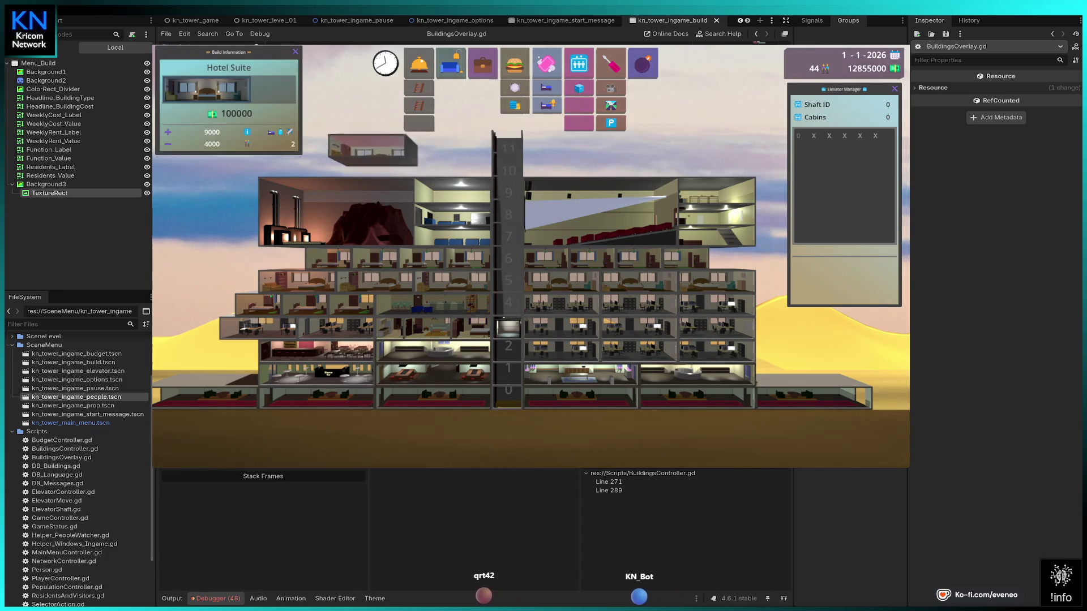
{"action": "key", "text": "Escape"}
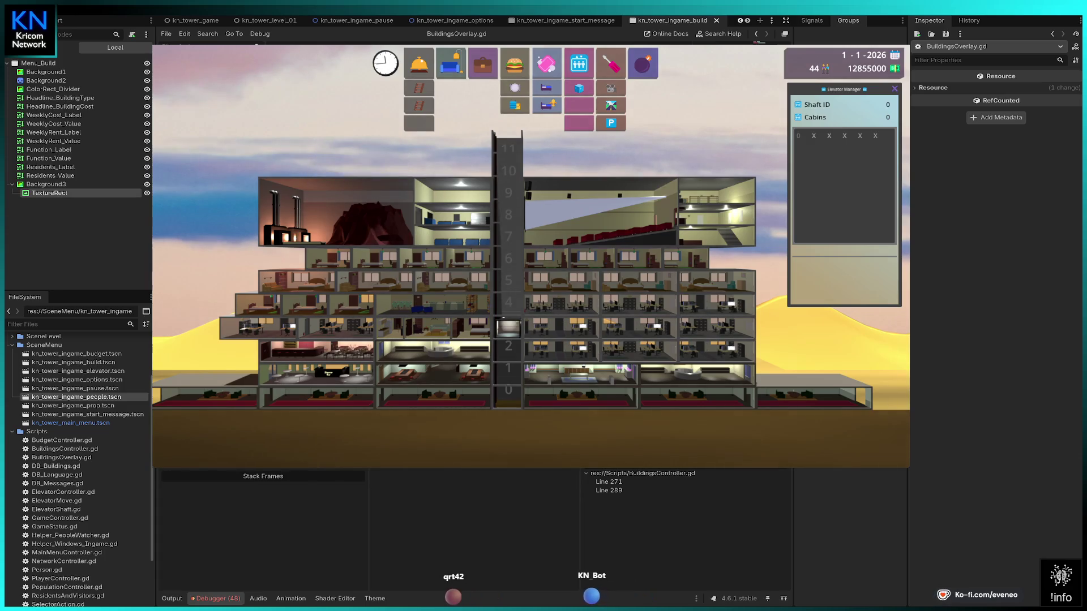
Check the small elevator cabin cost and select the 400000 elevator shaft for placement.
{"action": "left_click", "coordinate": [578, 64]}
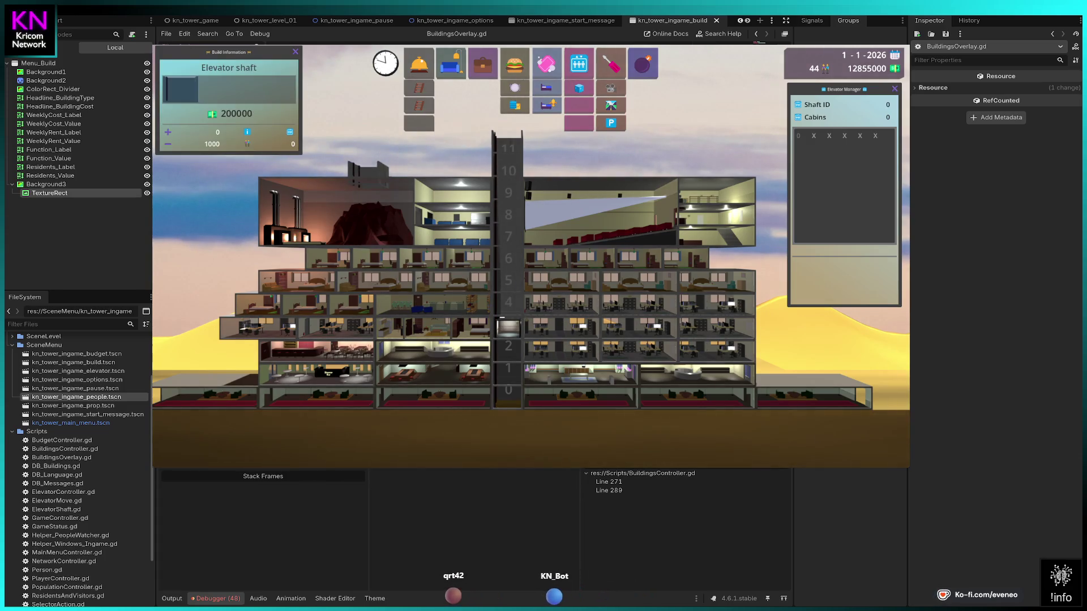
{"action": "key", "text": "Escape"}
{"action": "left_click", "coordinate": [578, 64]}
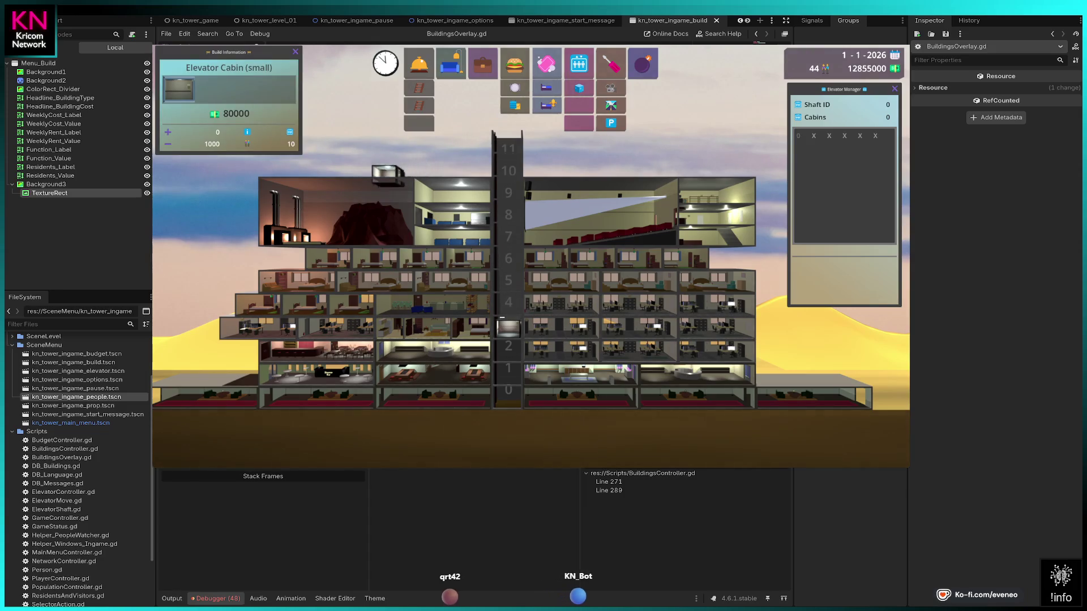
{"action": "key", "text": "Escape"}
{"action": "left_click", "coordinate": [579, 64]}
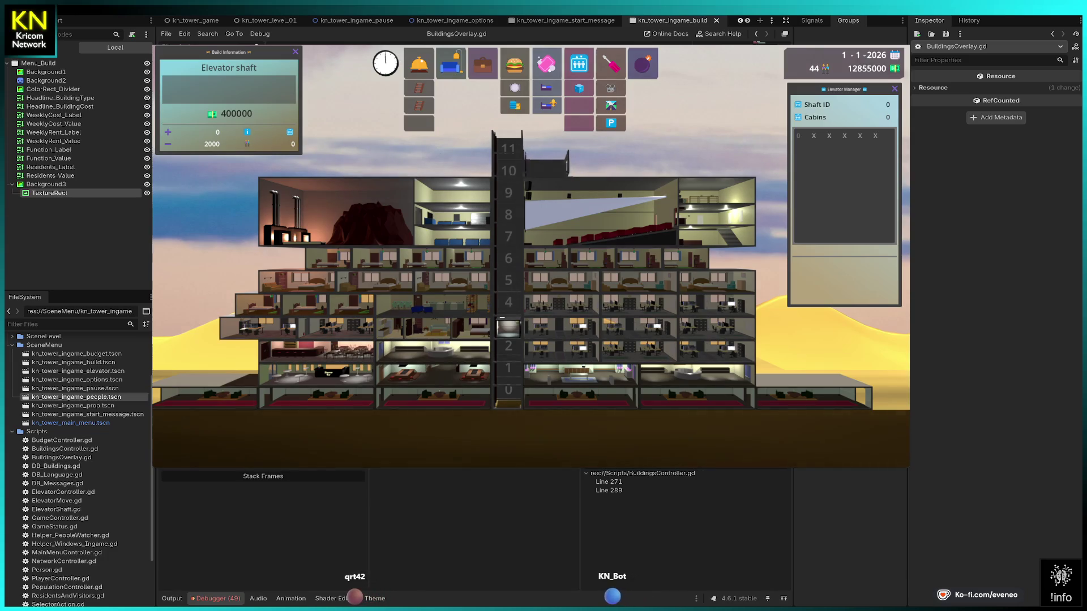
Pan the view right past the tower to where the separate shaft will stand.
{"action": "key", "text": "Right"}
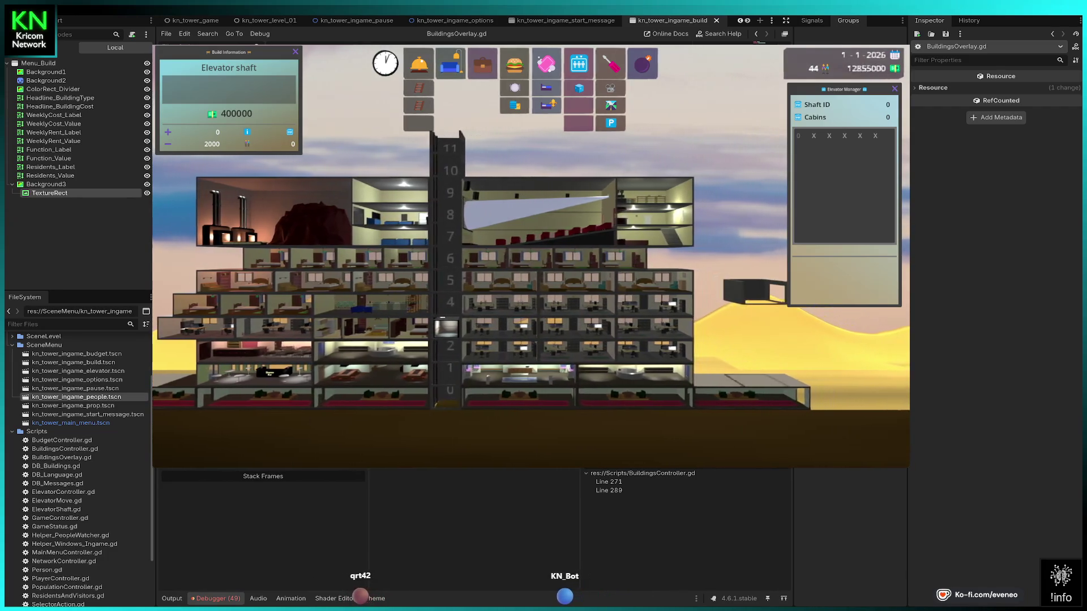
{"action": "key", "text": "Right"}
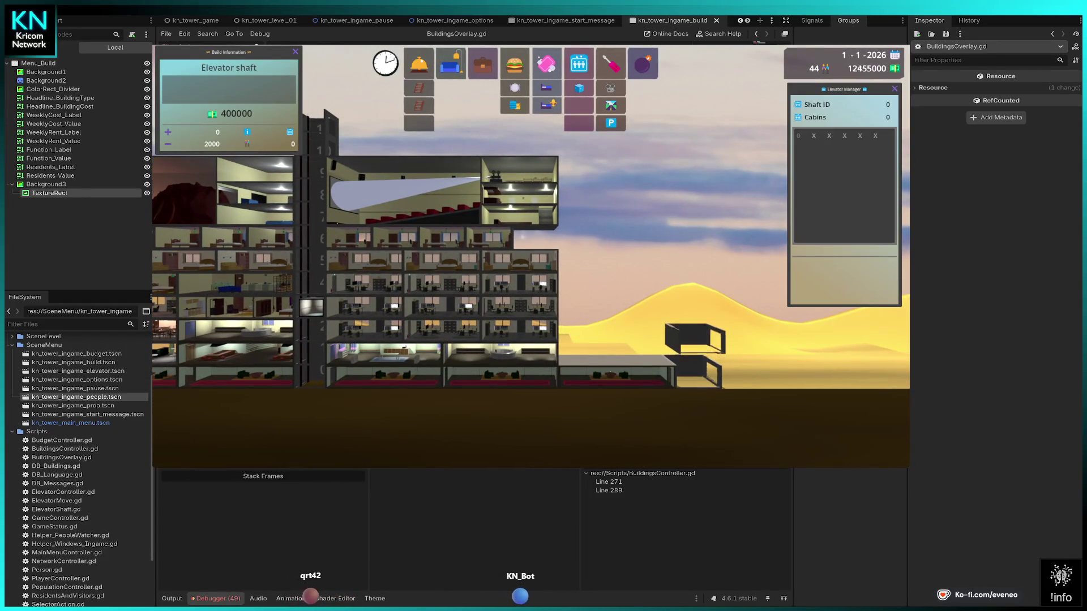
{"action": "key", "text": "Right"}
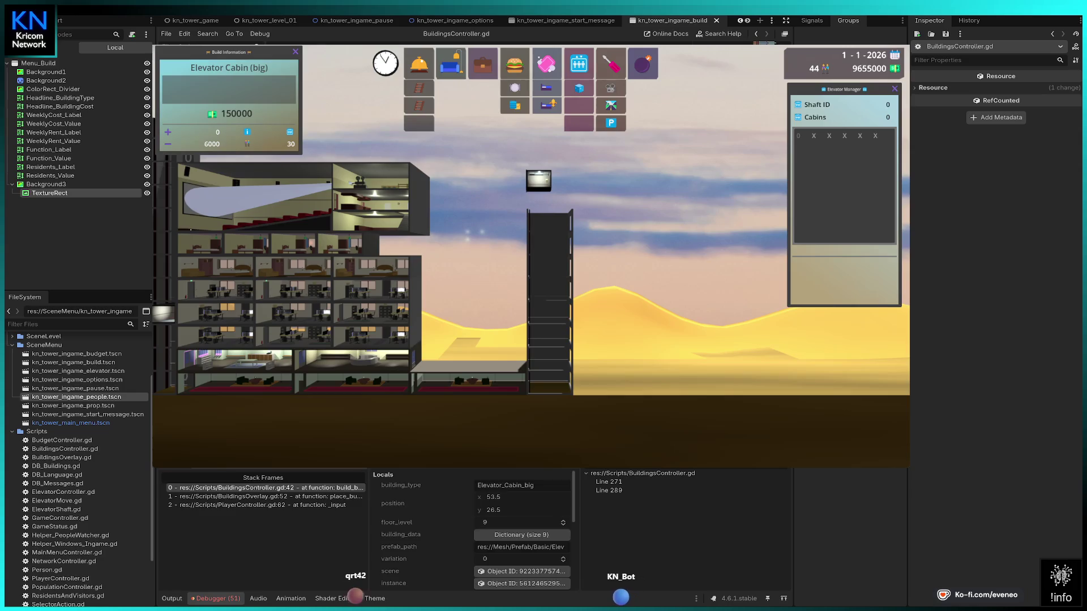
Resume the game from the breakpoint and zoom out to frame the tower and new shaft.
{"action": "key", "text": "F12"}
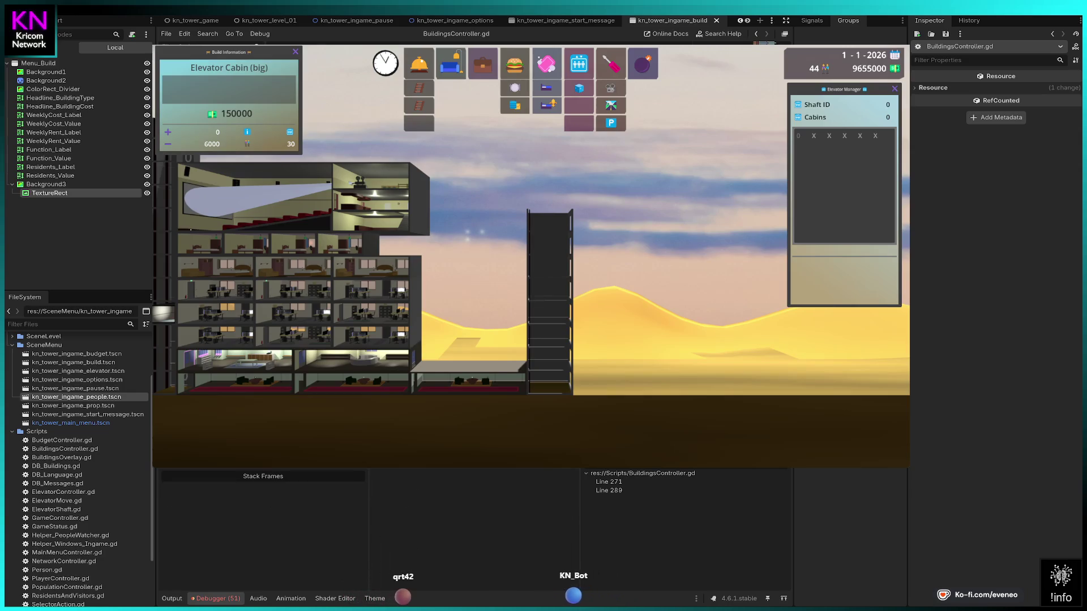
{"action": "key", "text": "Left"}
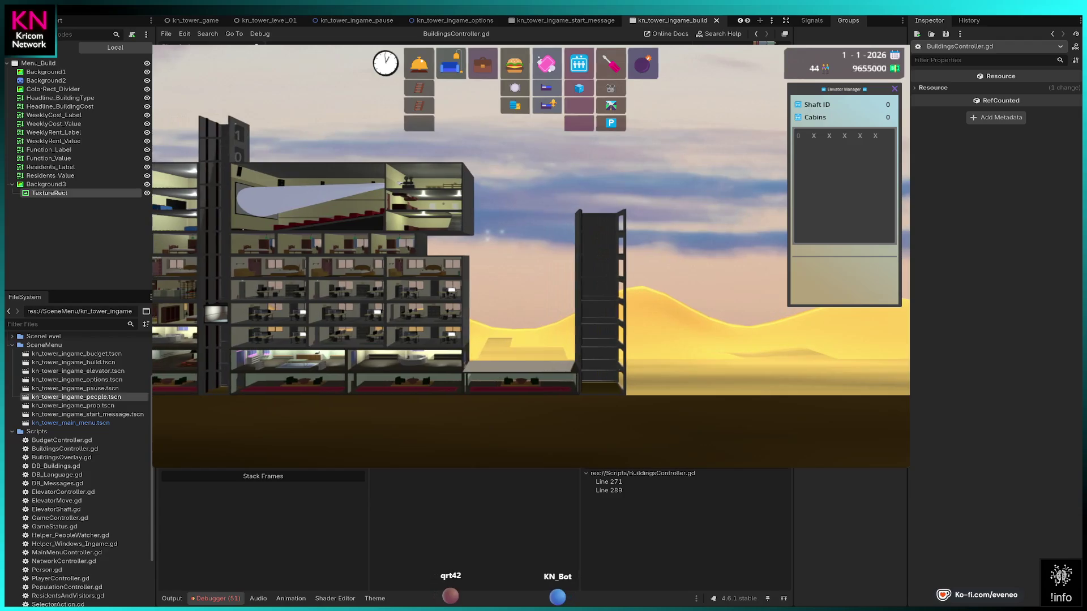
{"action": "key", "text": "Left"}
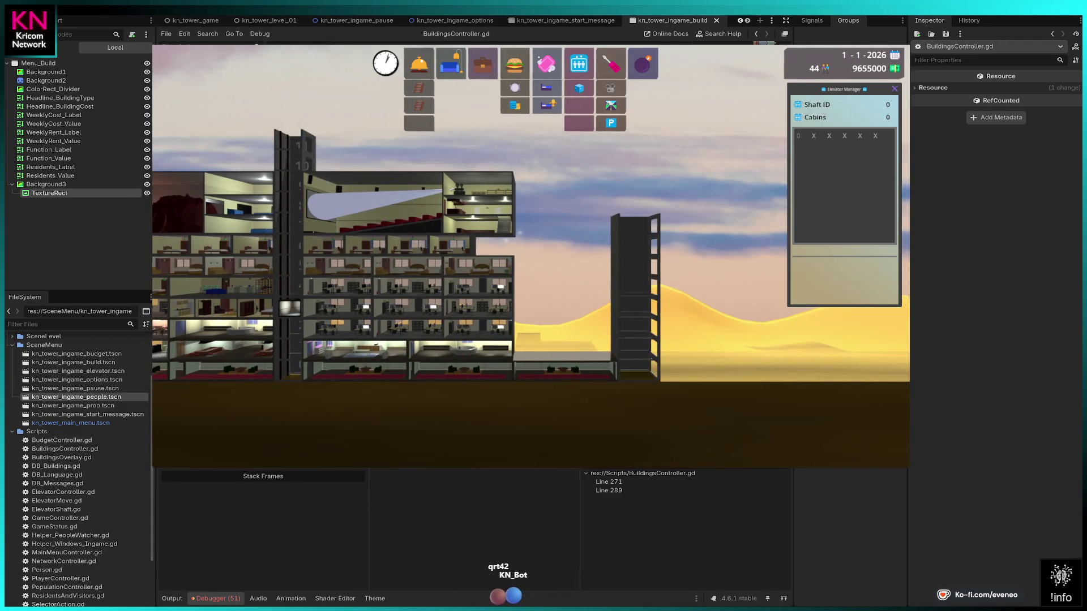
{"action": "key", "text": "Left"}
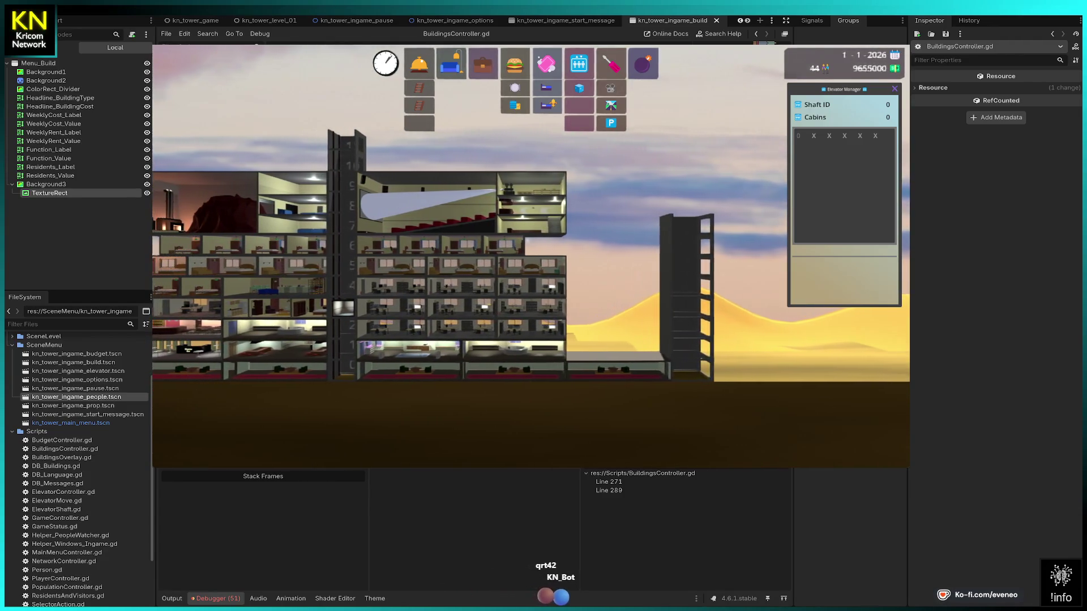
{"action": "key", "text": "Left"}
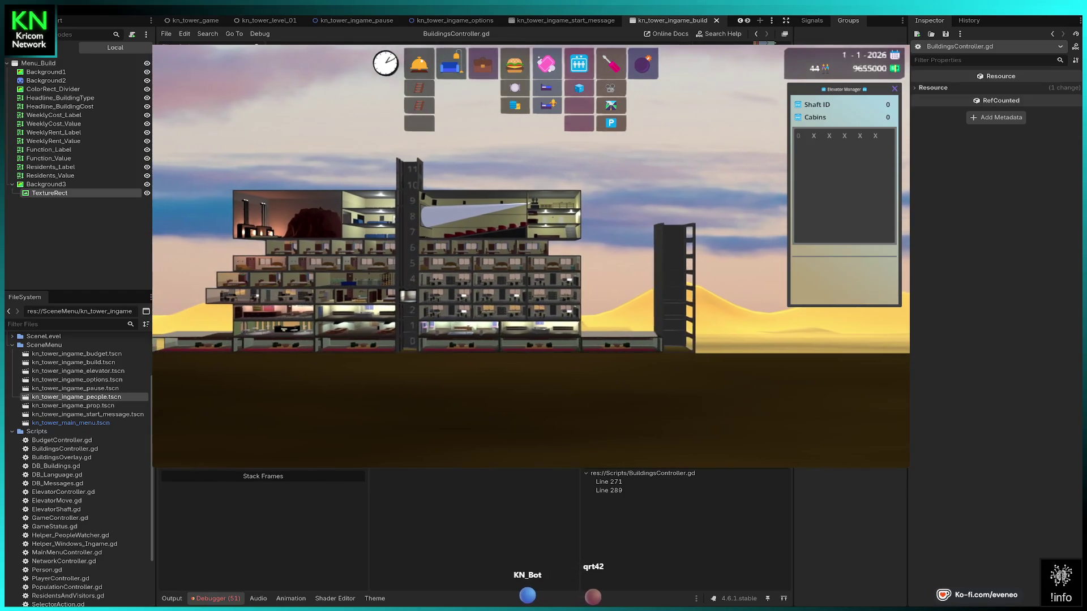
{"action": "scroll", "coordinate": [448, 261], "scroll_direction": "up", "scroll_amount": 2}
{"action": "key", "text": "Left"}
{"action": "key", "text": "Down"}
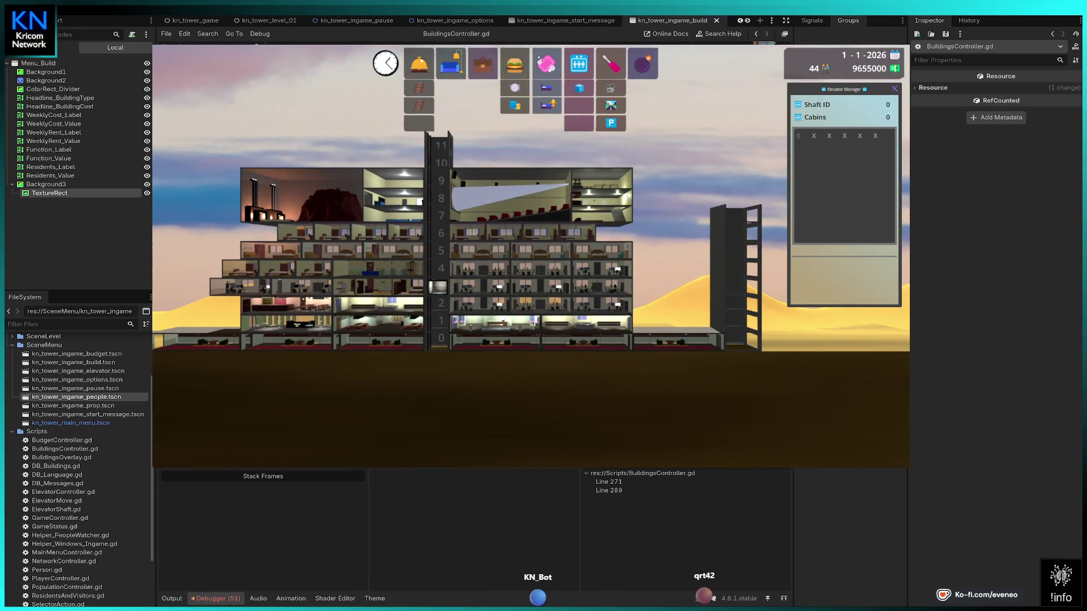
Place 80000 condominiums on floors 1–5 and 7 along the tower's right side.
{"action": "left_click", "coordinate": [676, 321]}
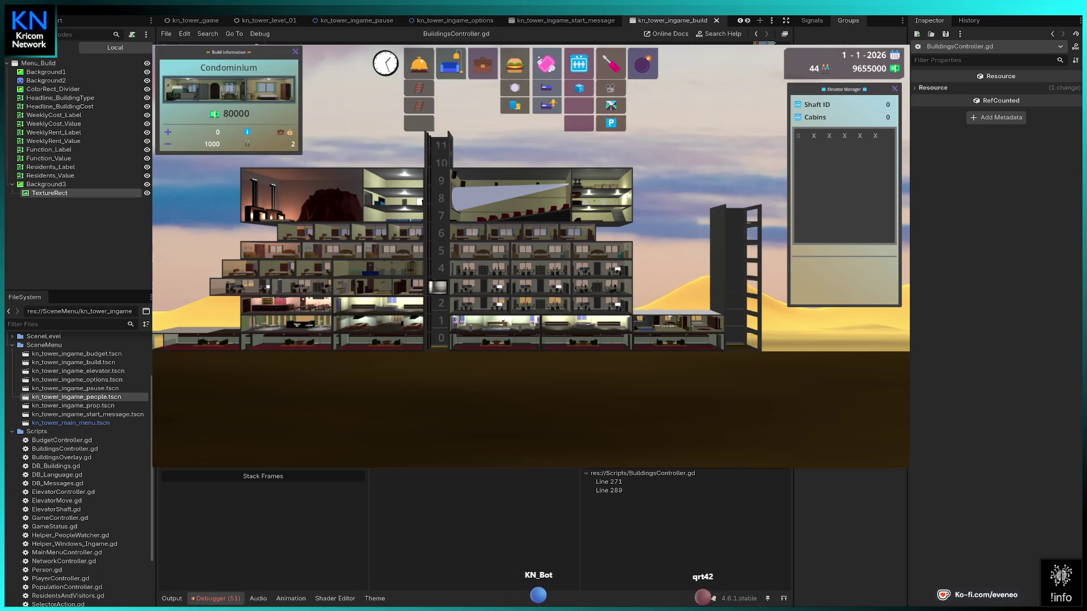
{"action": "left_click", "coordinate": [678, 303]}
{"action": "left_click", "coordinate": [678, 283]}
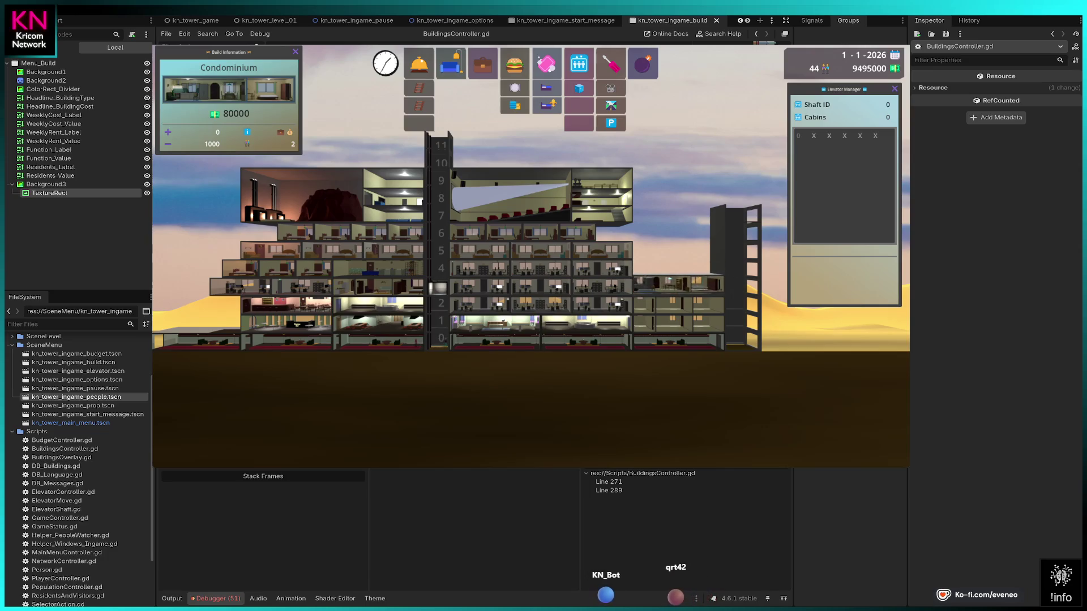
{"action": "key", "text": "Right"}
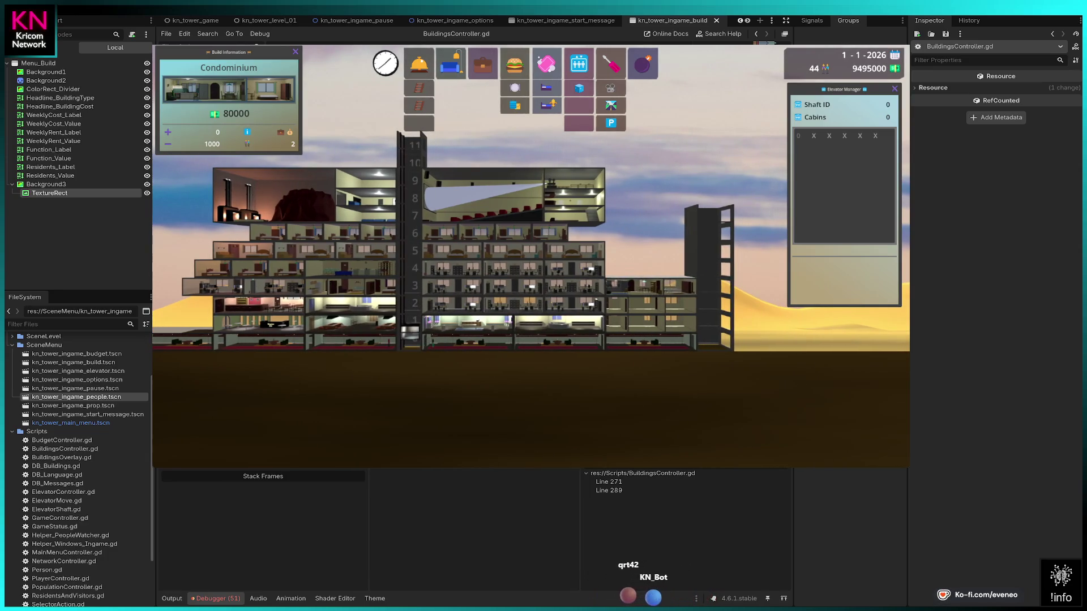
{"action": "left_click", "coordinate": [650, 270]}
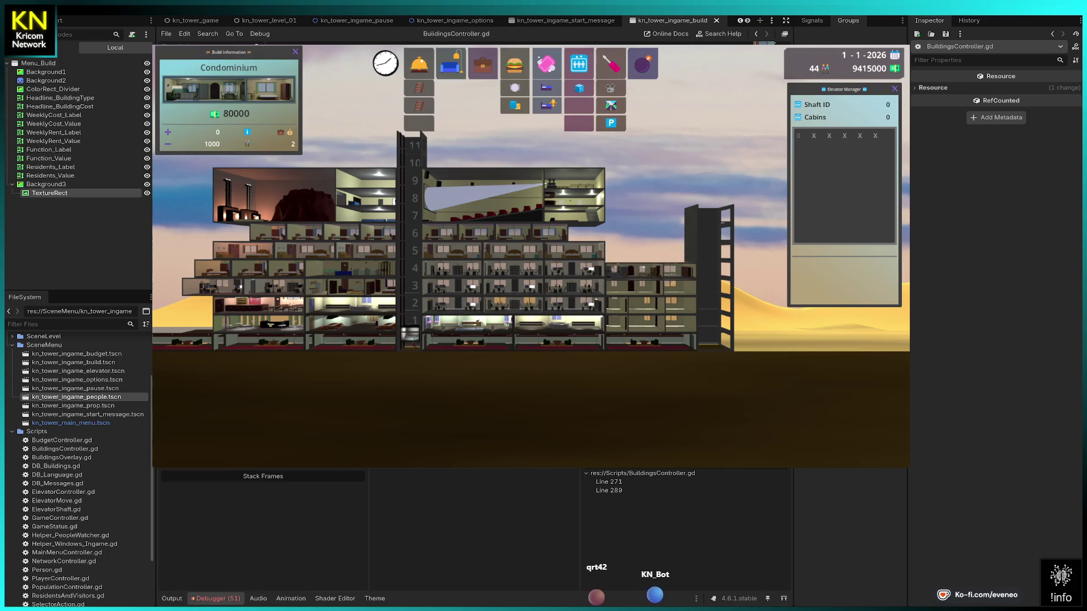
{"action": "left_click", "coordinate": [651, 250]}
{"action": "left_click", "coordinate": [651, 218]}
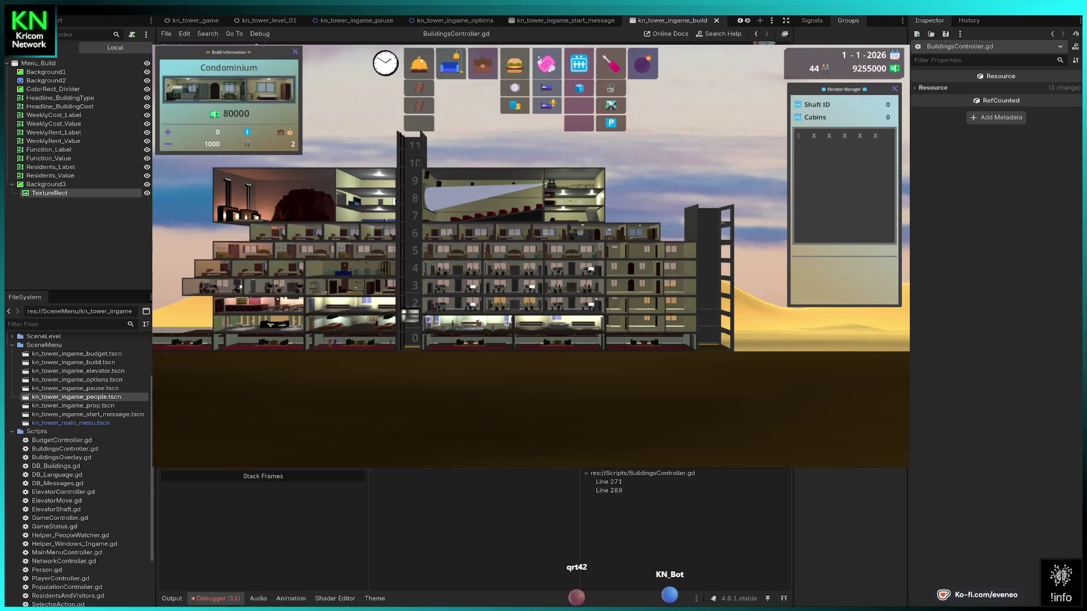
{"action": "key", "text": "Escape"}
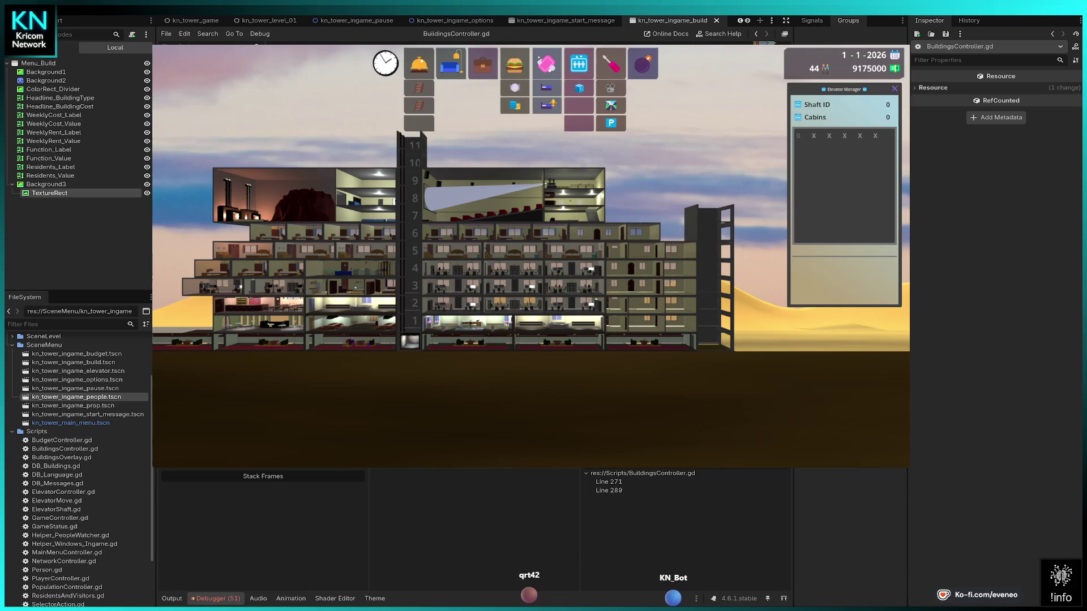
Build a Hotel Room at the right end of floor 6.
{"action": "left_click", "coordinate": [546, 88]}
{"action": "left_click", "coordinate": [673, 232]}
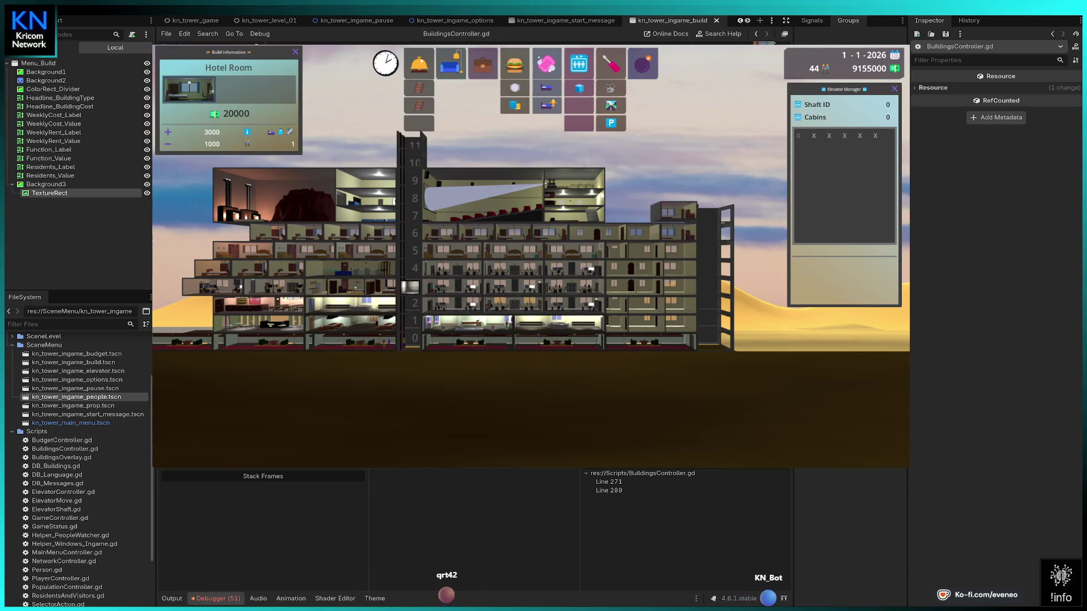
{"action": "key", "text": "Escape"}
Build a Hotel Suite spanning floors 8–10.
{"action": "left_click", "coordinate": [546, 105]}
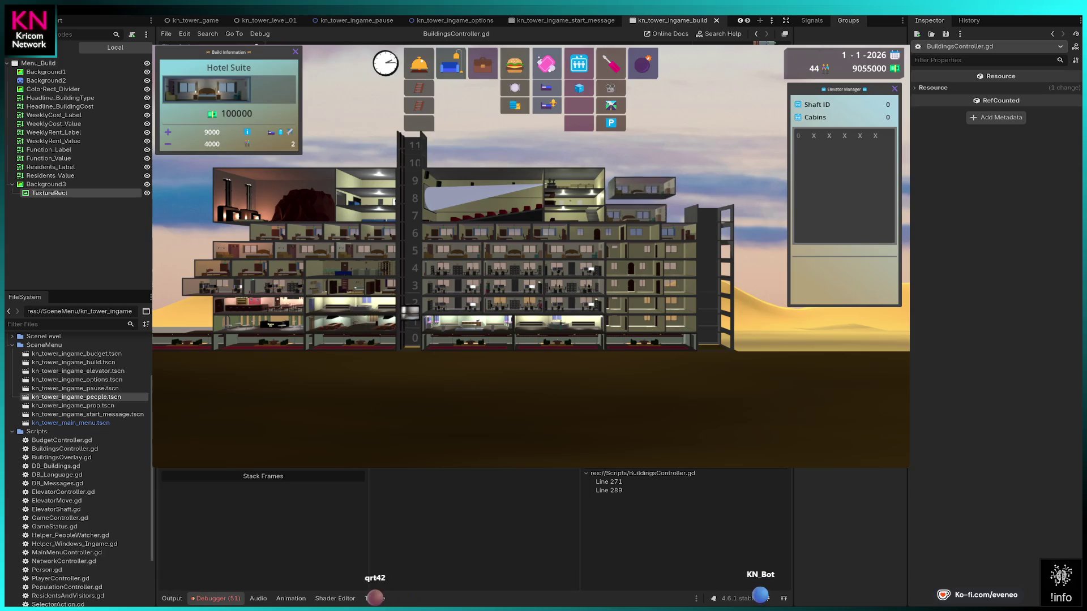
{"action": "left_click", "coordinate": [635, 191]}
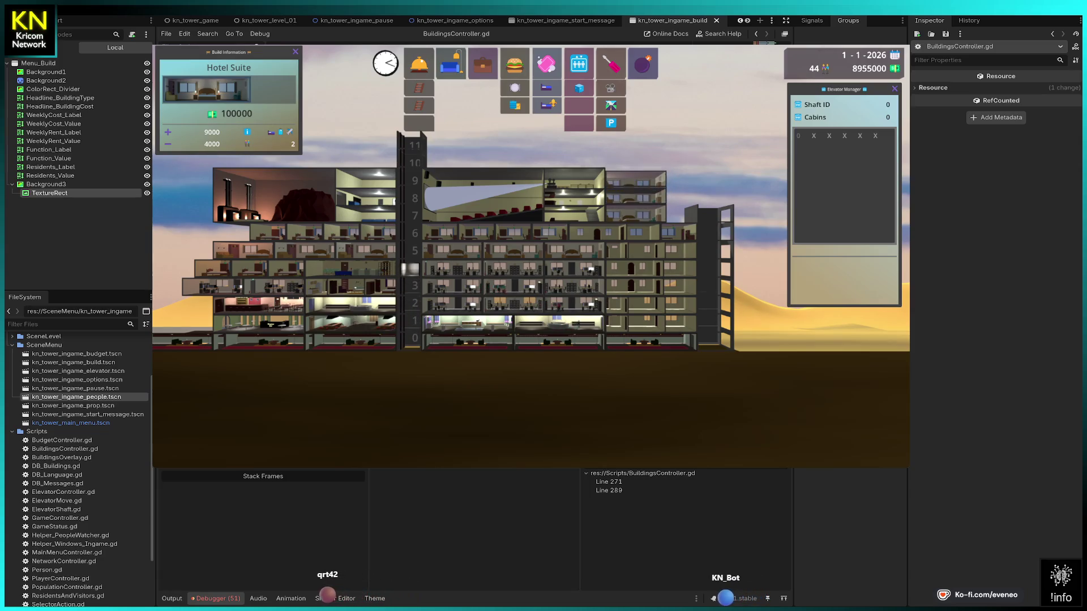
{"action": "key", "text": "Escape"}
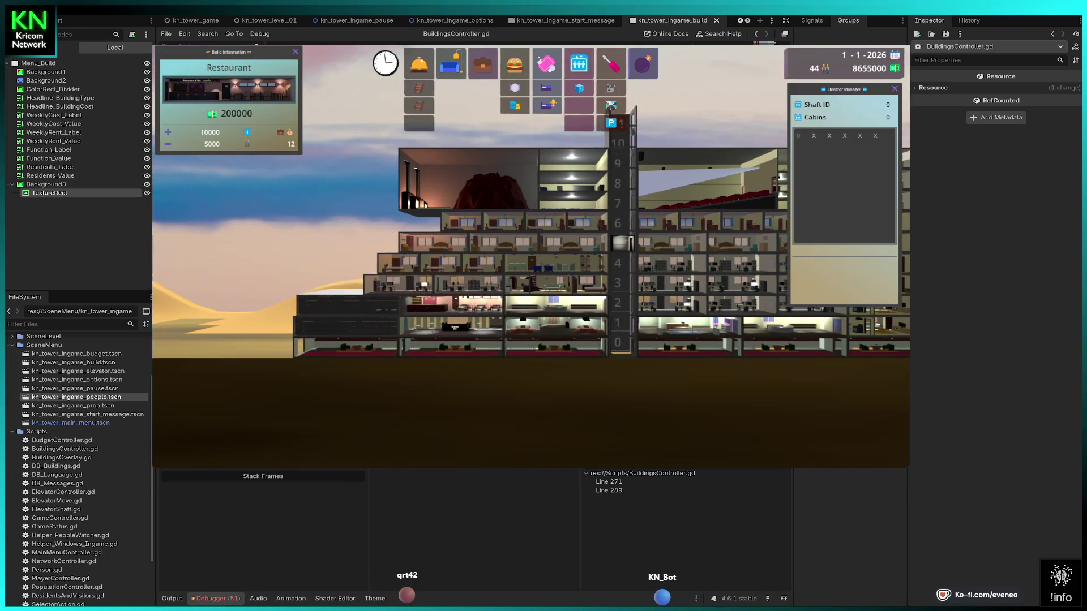
Place a 200000 restaurant on the tower's lower left side.
{"action": "key", "text": "Left"}
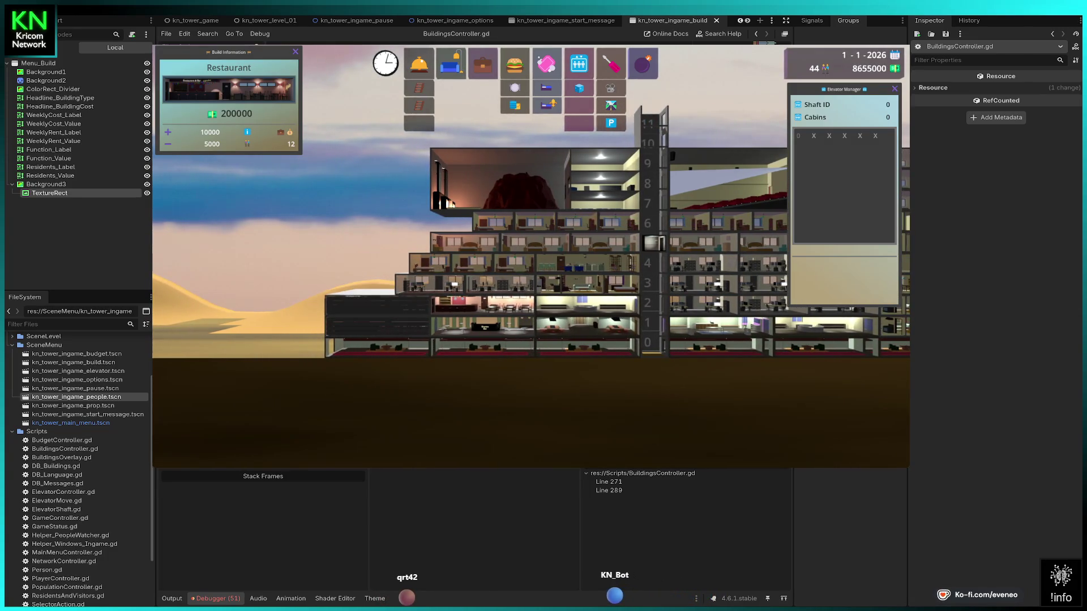
{"action": "key", "text": "Left"}
{"action": "key", "text": "Down"}
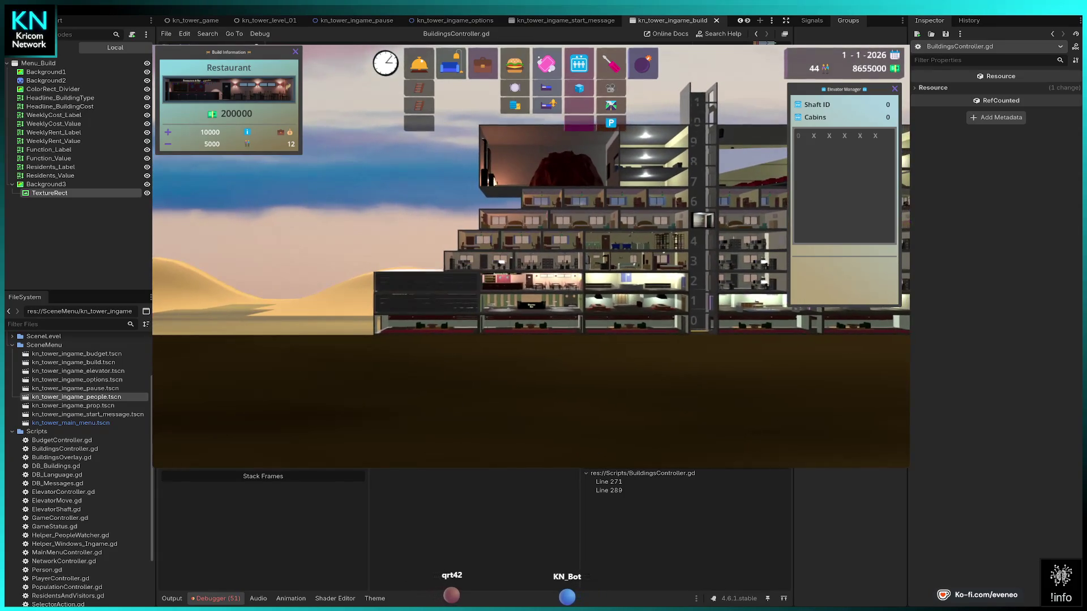
{"action": "key", "text": "Left"}
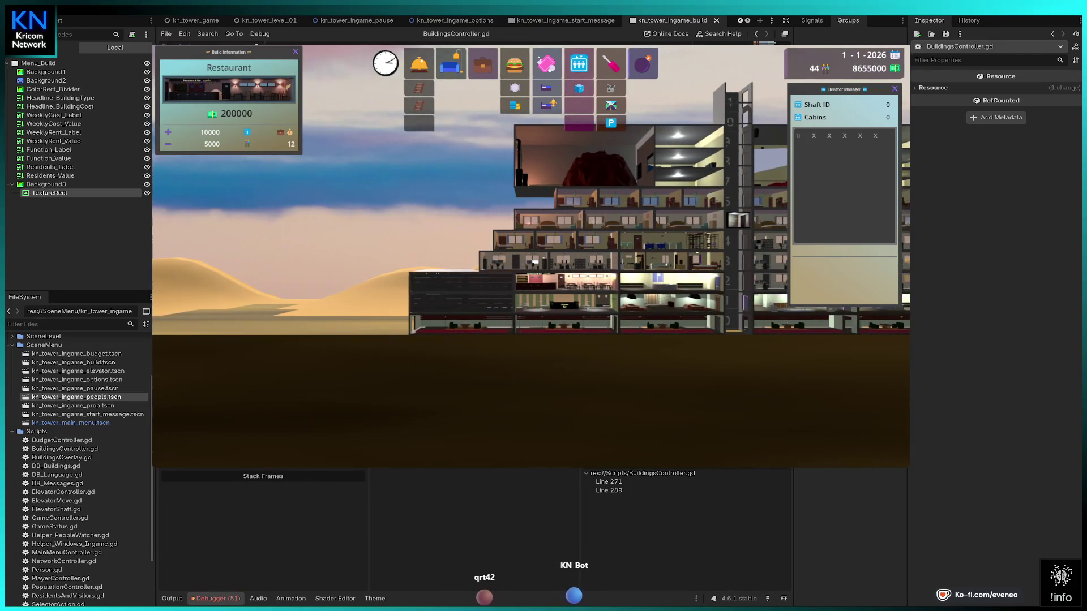
{"action": "key", "text": "Escape"}
Pan the tower view right and up to centre on the elevator shaft.
{"action": "key", "text": "Right"}
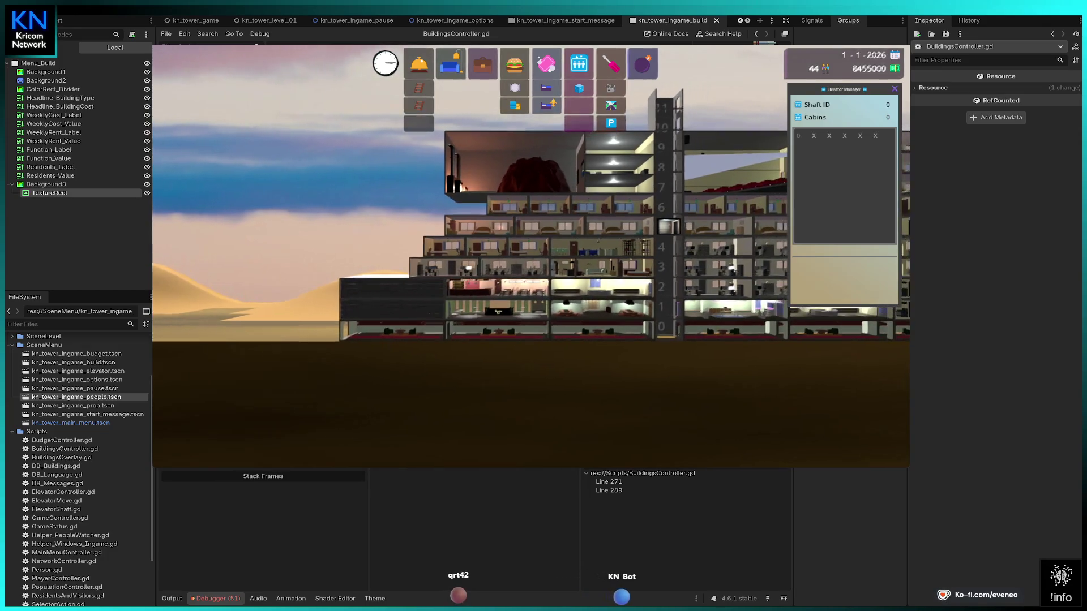
{"action": "key", "text": "Up"}
{"action": "key", "text": "Right"}
{"action": "key", "text": "Up"}
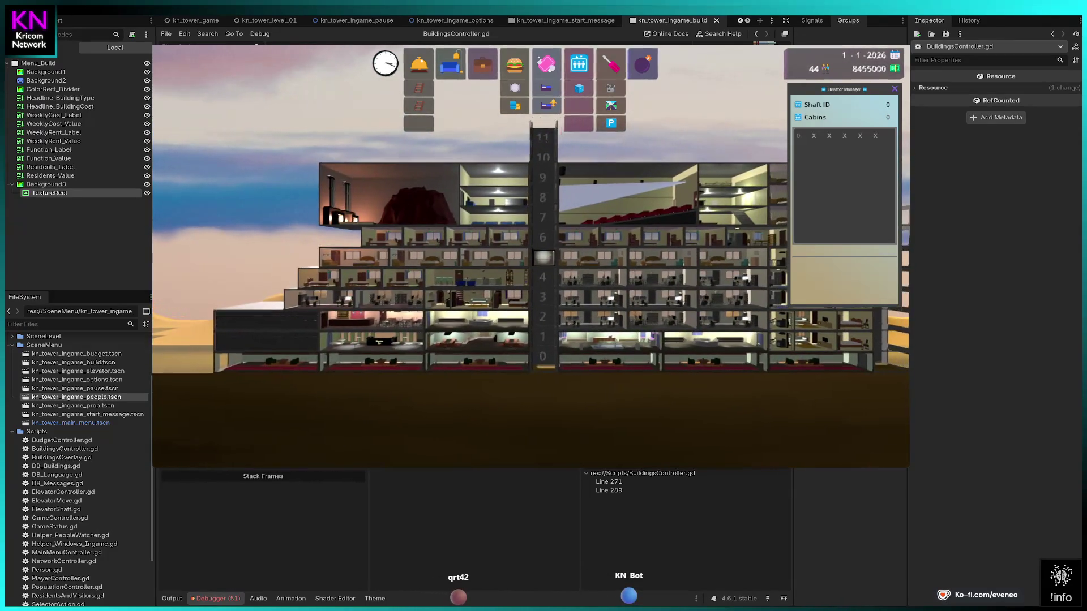
{"action": "key", "text": "Right"}
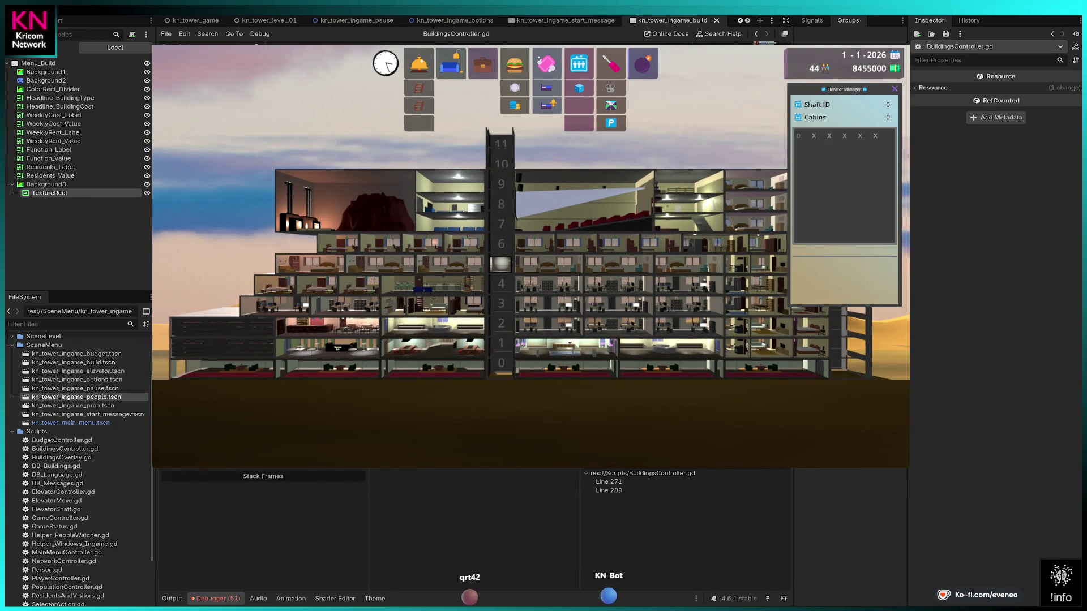
Pick the second-to-last cabin slot in the Elevator Manager and close the kn_tower_ingame_build scene.
{"action": "left_click", "coordinate": [875, 136]}
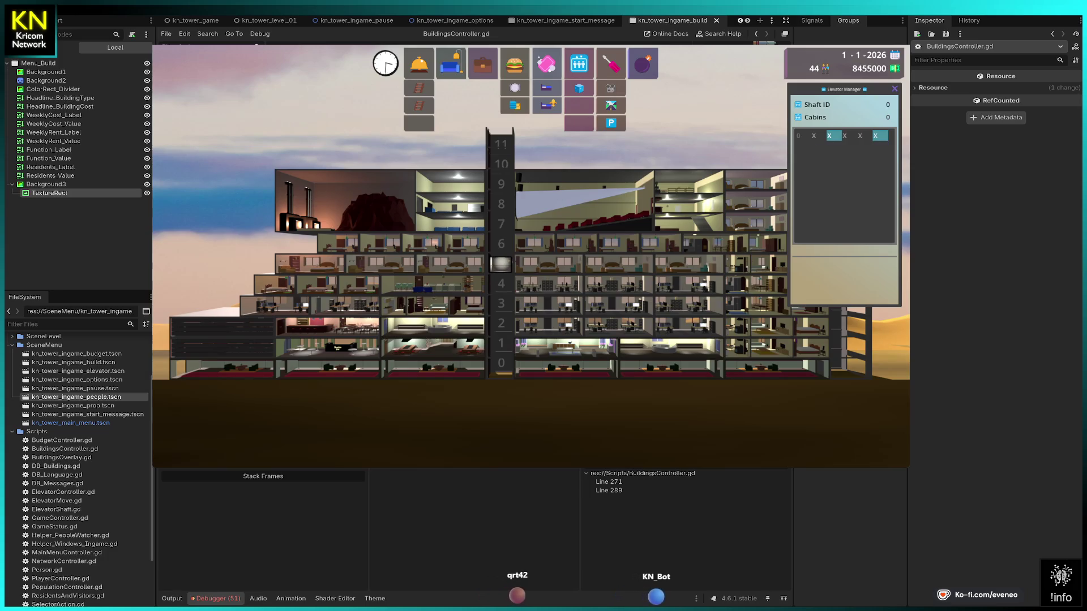
{"action": "left_click", "coordinate": [860, 136]}
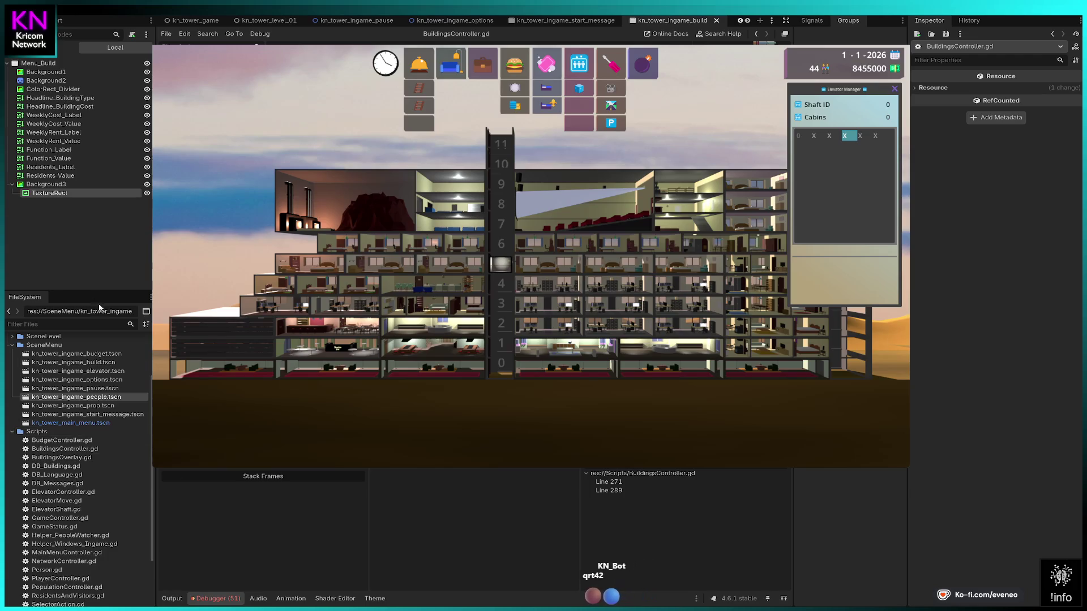
{"action": "left_click", "coordinate": [717, 21]}
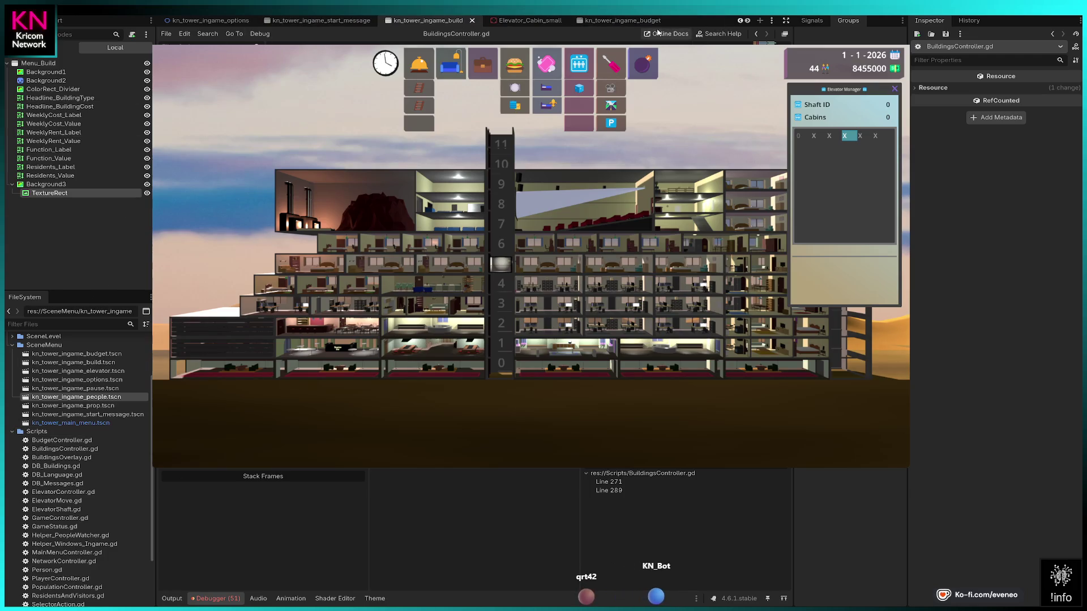
Open kn_tower_ingame_elevator.tscn from the budget scene's FileSystem.
{"action": "scroll", "coordinate": [623, 21], "scroll_direction": "down", "scroll_amount": 5}
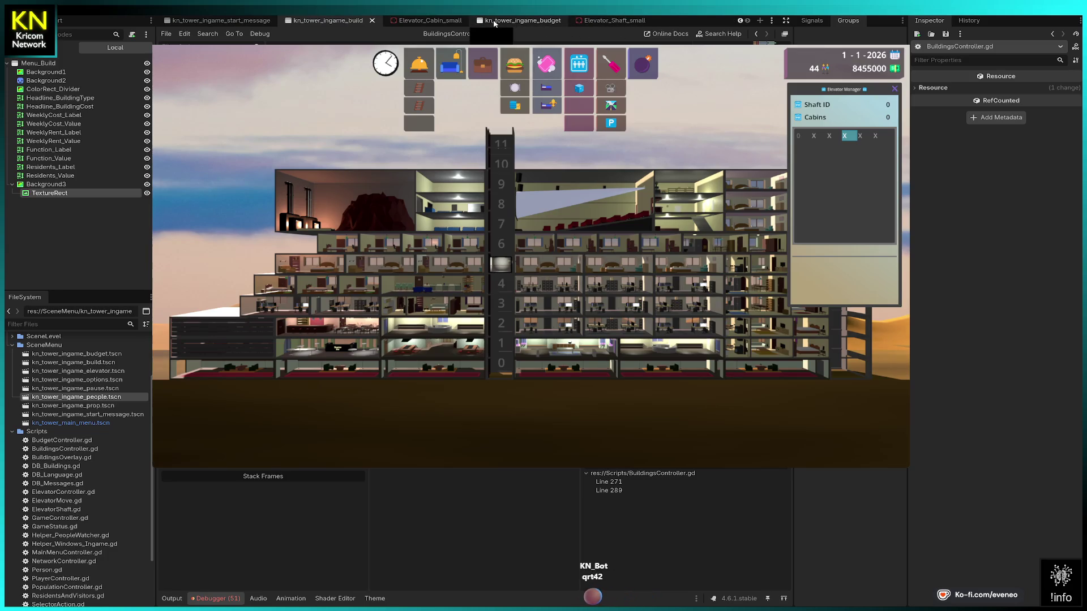
{"action": "left_click", "coordinate": [516, 20]}
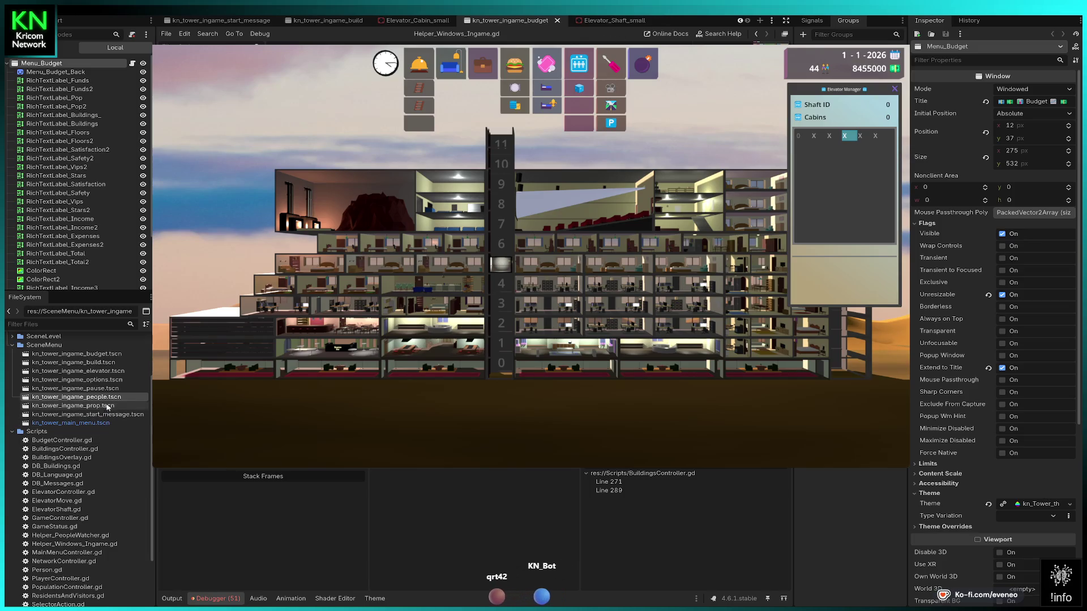
{"action": "double_click", "coordinate": [111, 371]}
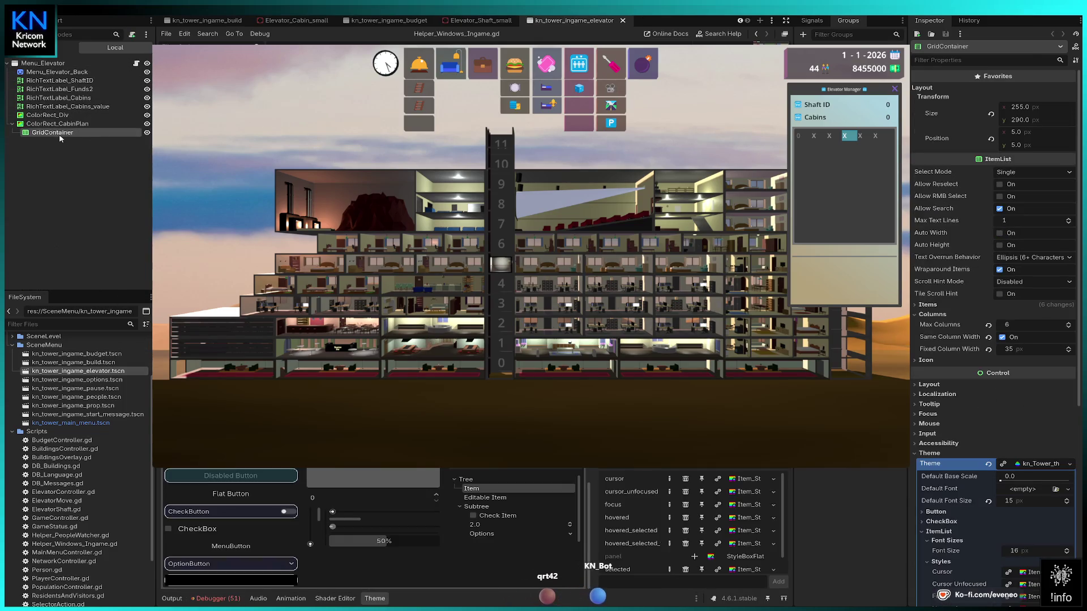
Delete all ItemList theme styles except Selected, then close the elevator scene.
{"action": "scroll", "coordinate": [974, 468], "scroll_direction": "down", "scroll_amount": 3}
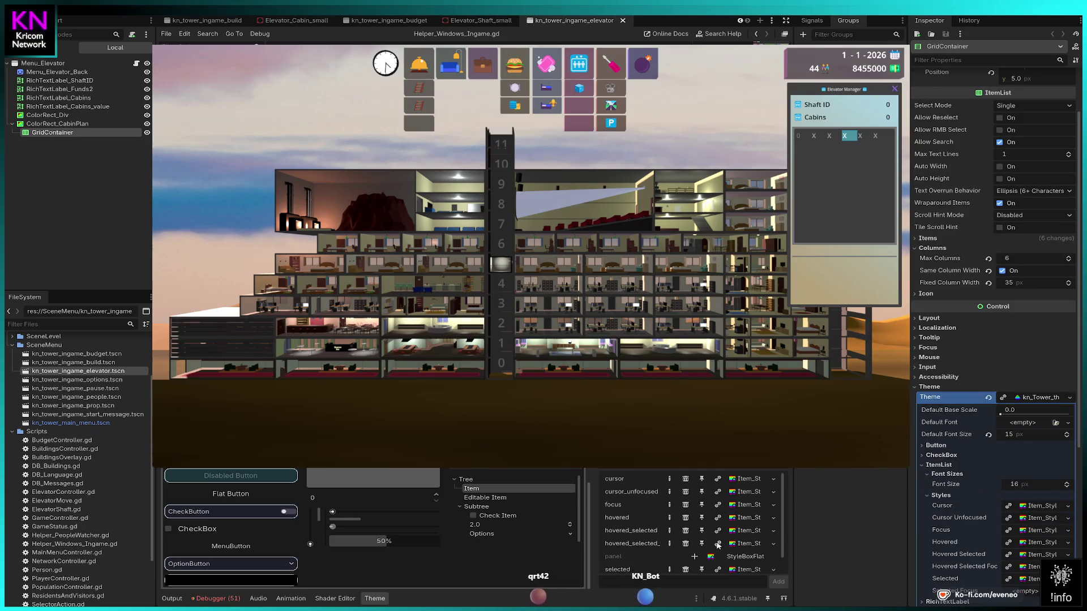
{"action": "scroll", "coordinate": [691, 557], "scroll_direction": "down", "scroll_amount": 1}
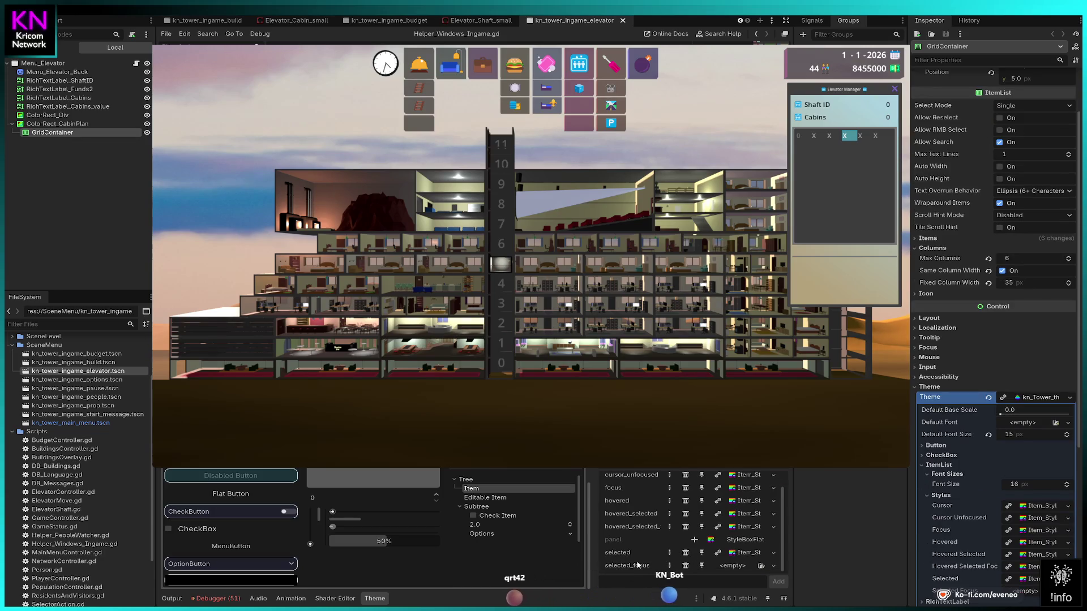
{"action": "left_click", "coordinate": [686, 565]}
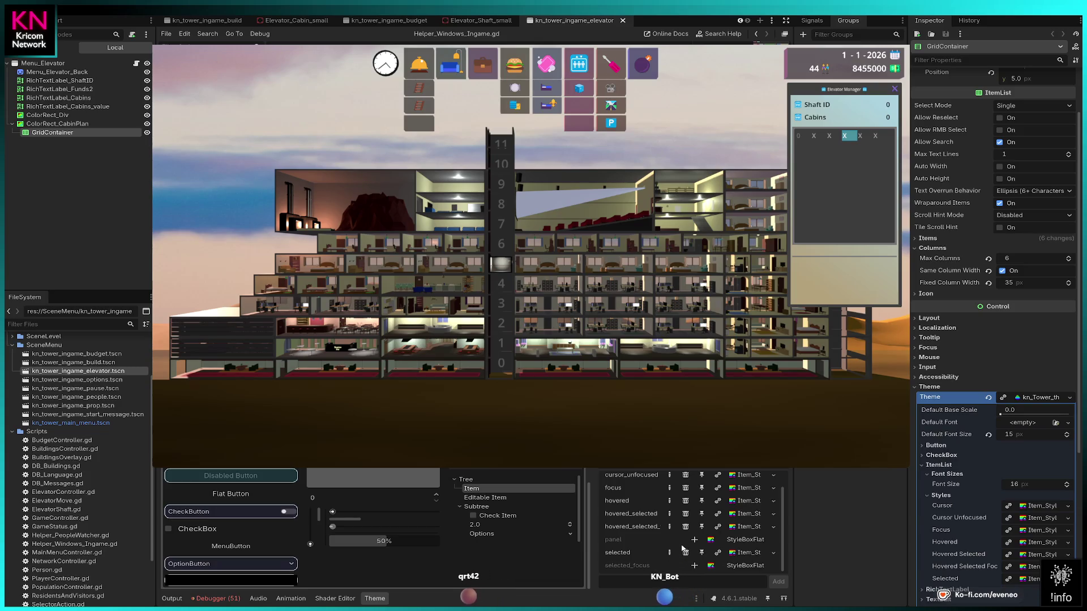
{"action": "left_click", "coordinate": [686, 526]}
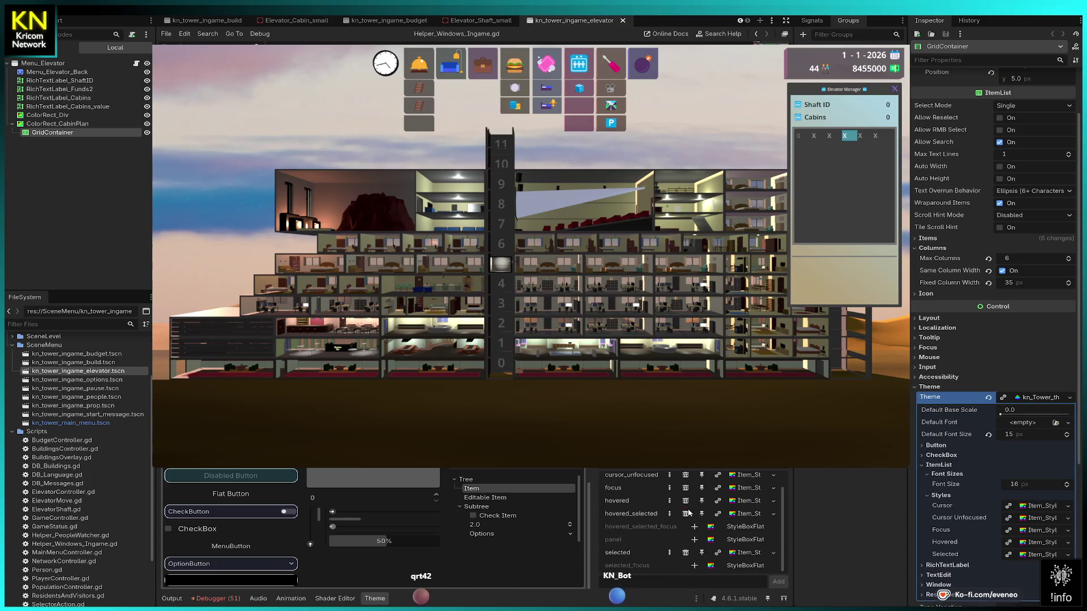
{"action": "left_click", "coordinate": [685, 514]}
{"action": "left_click", "coordinate": [685, 500]}
{"action": "left_click", "coordinate": [686, 487]}
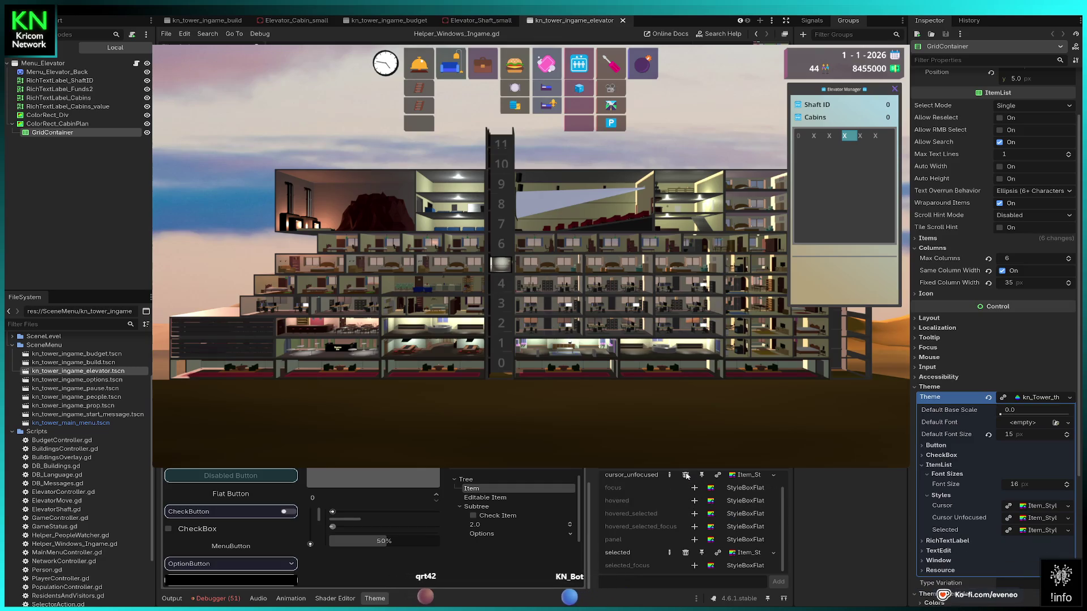
{"action": "left_click", "coordinate": [686, 475]}
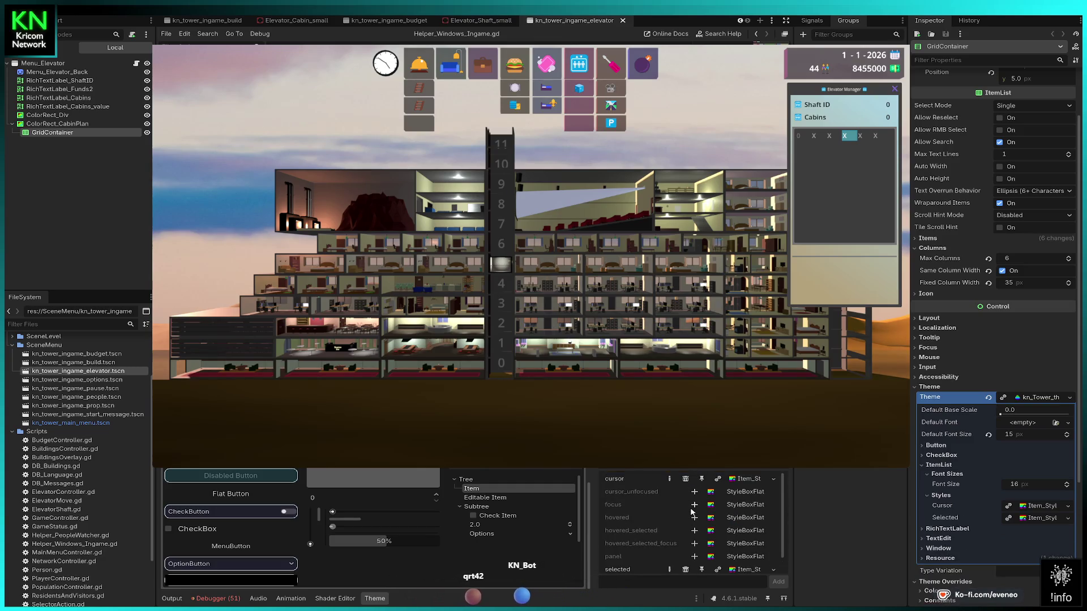
{"action": "left_click", "coordinate": [685, 479]}
{"action": "key", "text": "ctrl+w"}
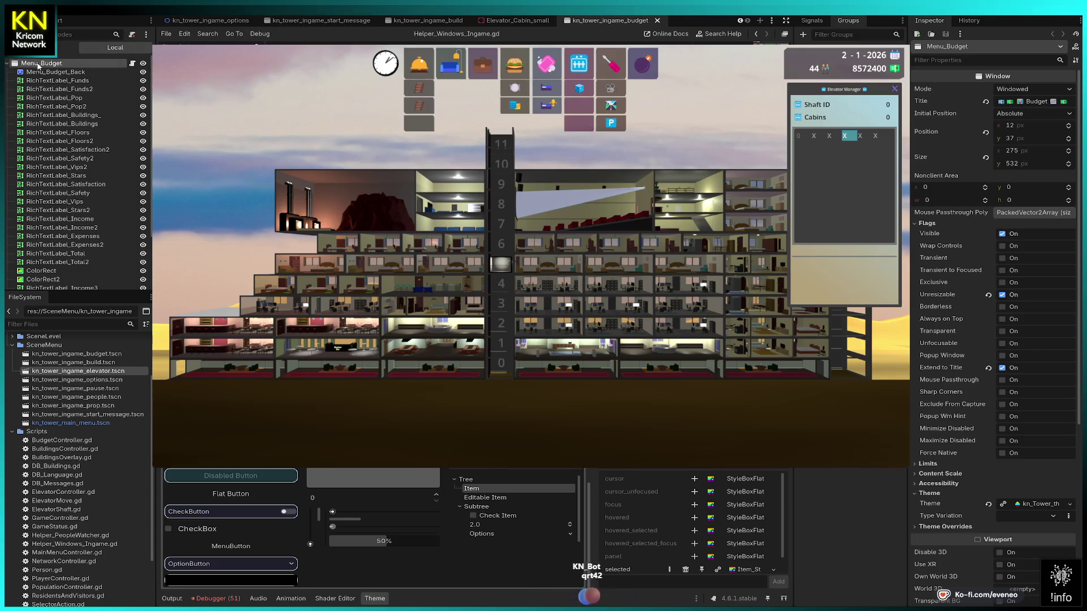
Scroll through Menu_Budget's Window properties in the Inspector.
{"action": "scroll", "coordinate": [394, 23], "scroll_direction": "up", "scroll_amount": 4}
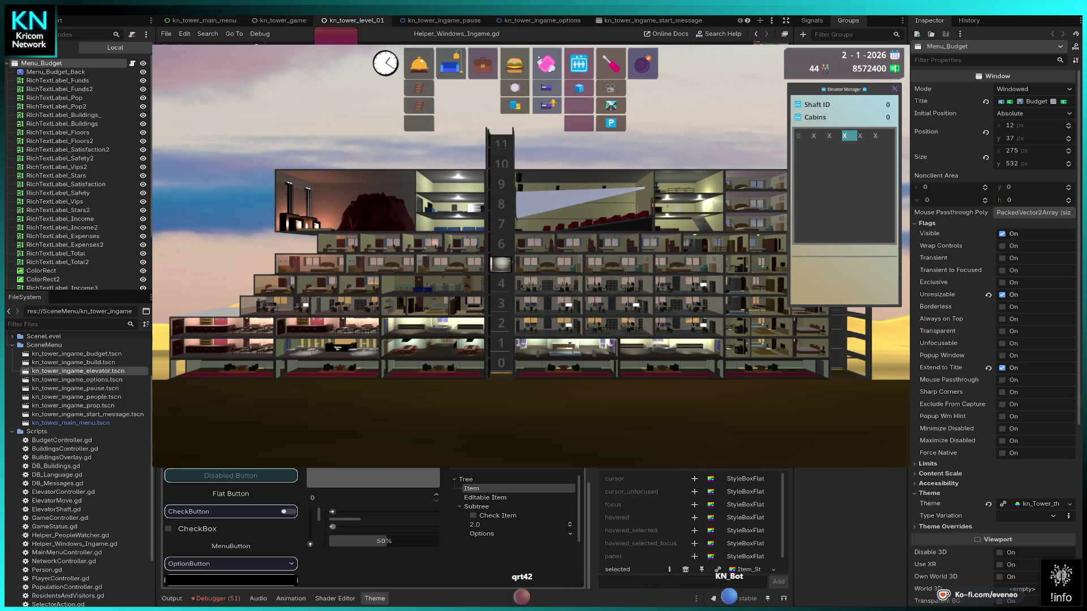
Select Menu_Prop in kn_tower_level_01 and show the game's Elevator Manager for shaft 0.
{"action": "left_click", "coordinate": [362, 19]}
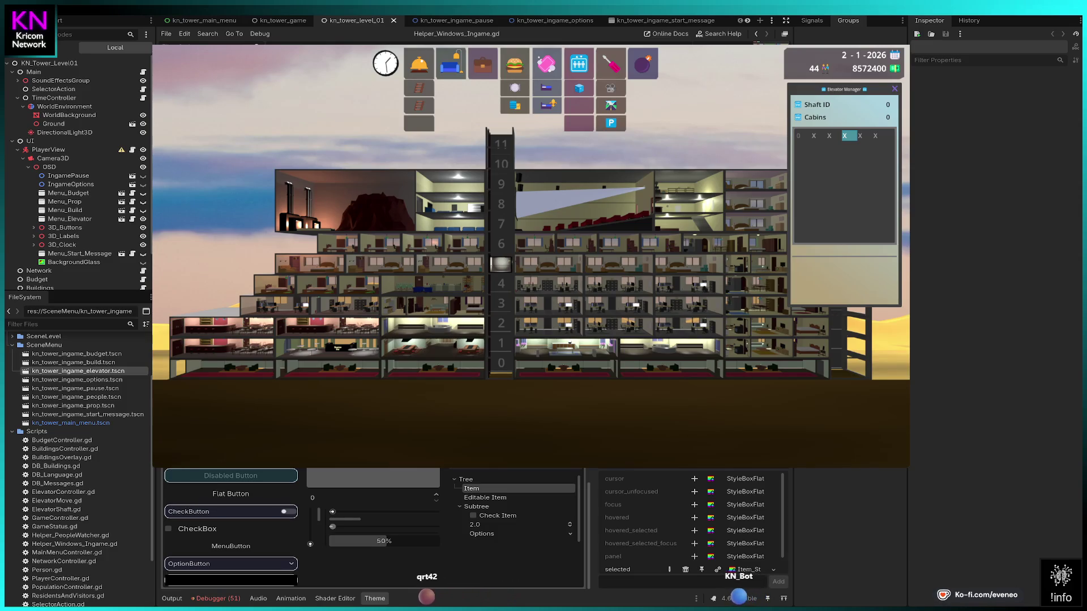
{"action": "left_click", "coordinate": [64, 202]}
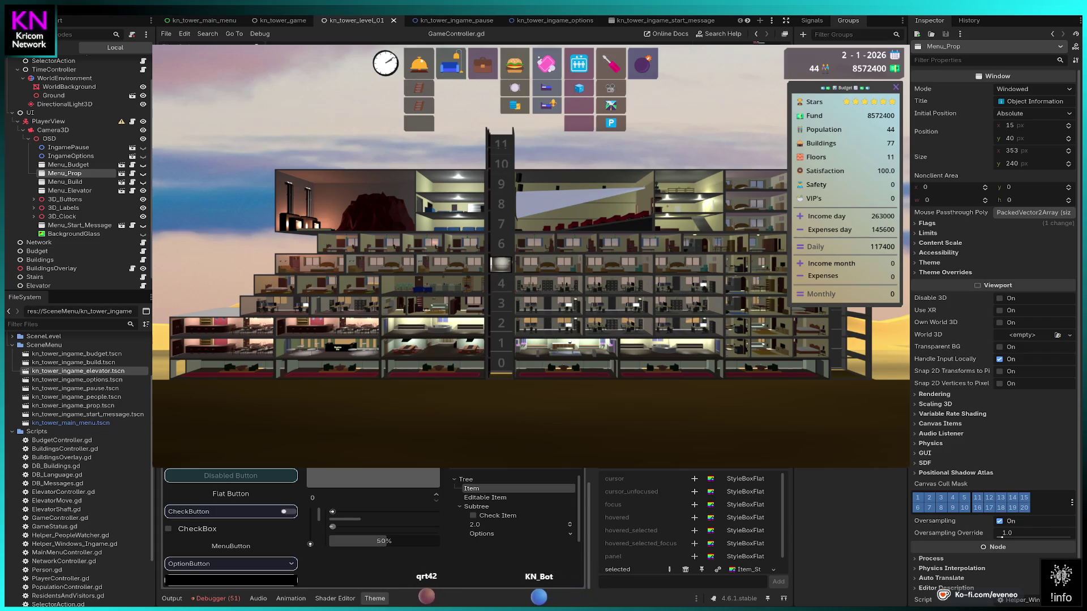
{"action": "scroll", "coordinate": [530, 251], "scroll_direction": "up", "scroll_amount": 2}
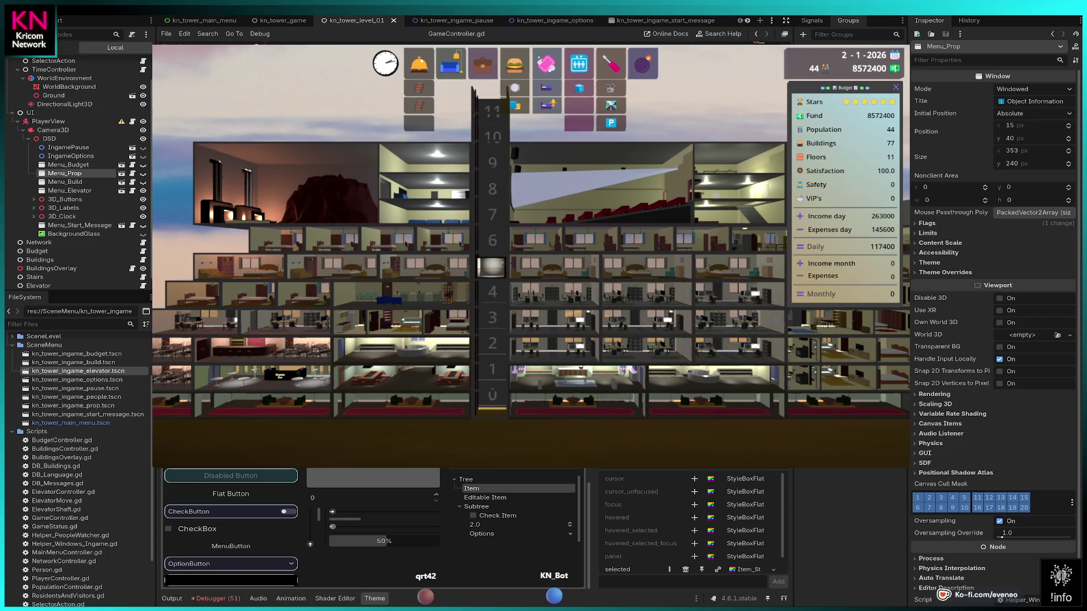
{"action": "left_click", "coordinate": [491, 267]}
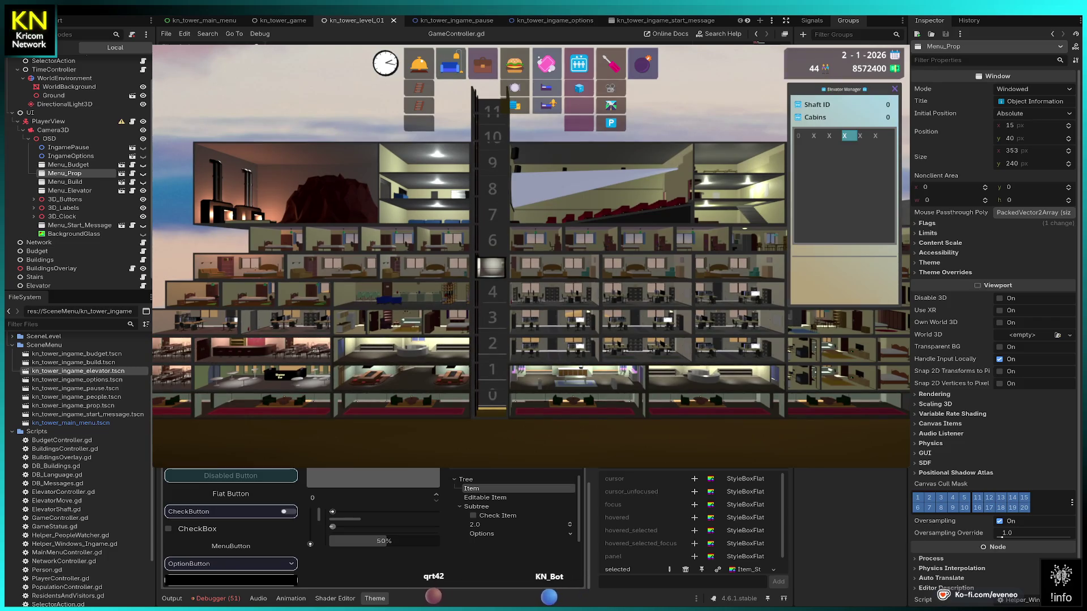
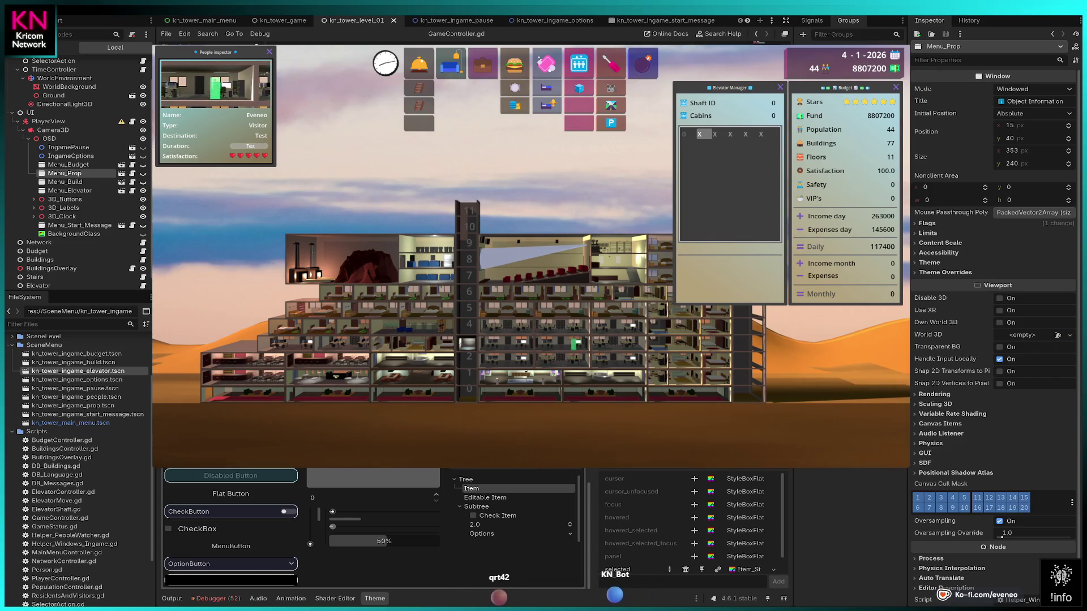
Make IngamePause visible and hide the Menu_Elevator and Menu_Budget nodes in the Scene dock.
{"action": "mouse_move", "coordinate": [483, 63]}
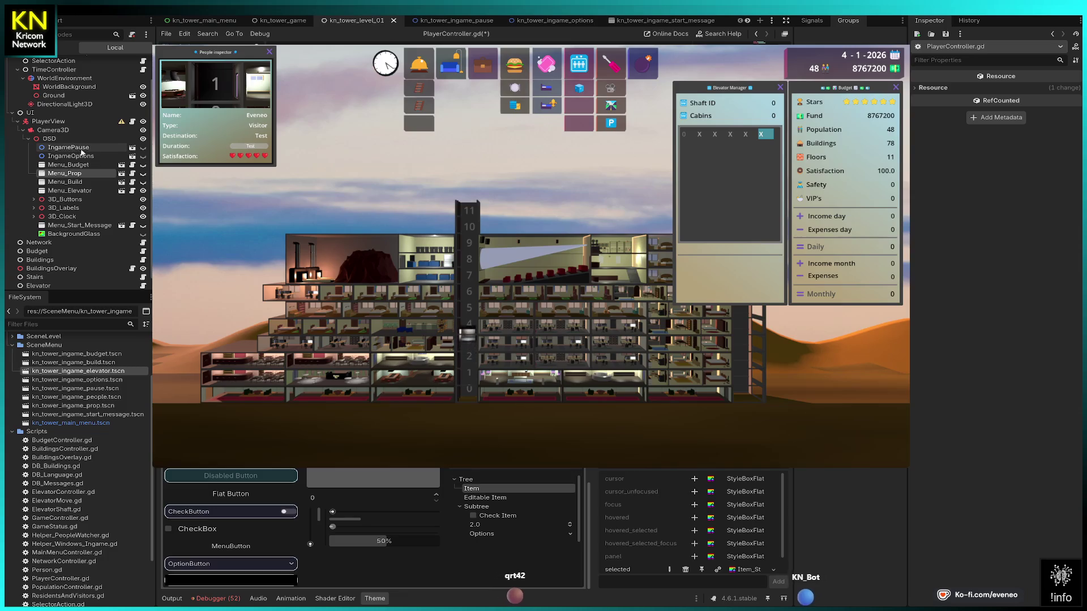
{"action": "left_click", "coordinate": [143, 148]}
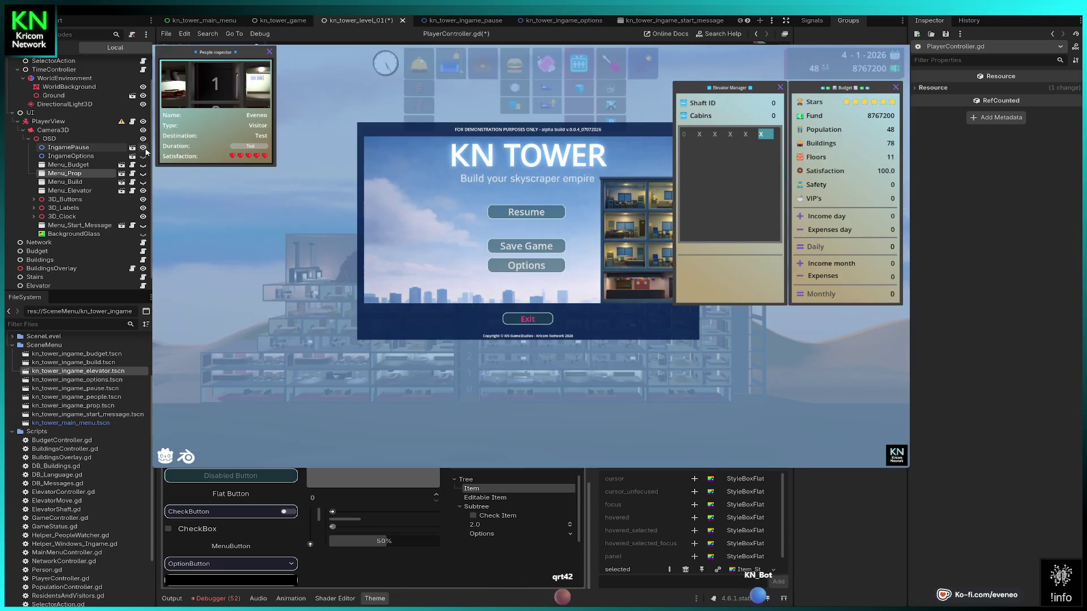
{"action": "left_click", "coordinate": [143, 191]}
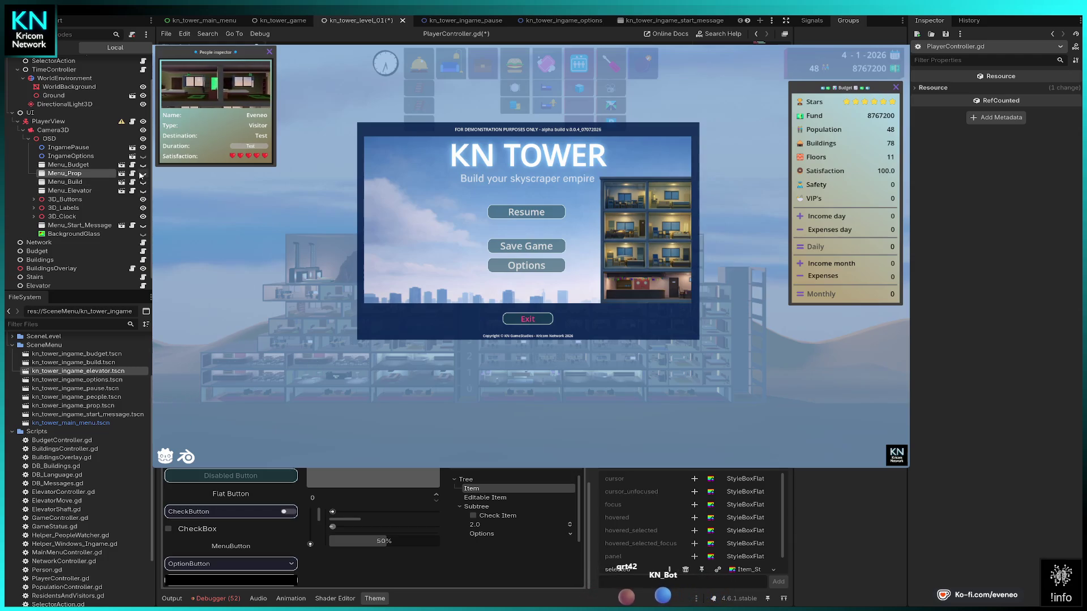
{"action": "left_click", "coordinate": [143, 166]}
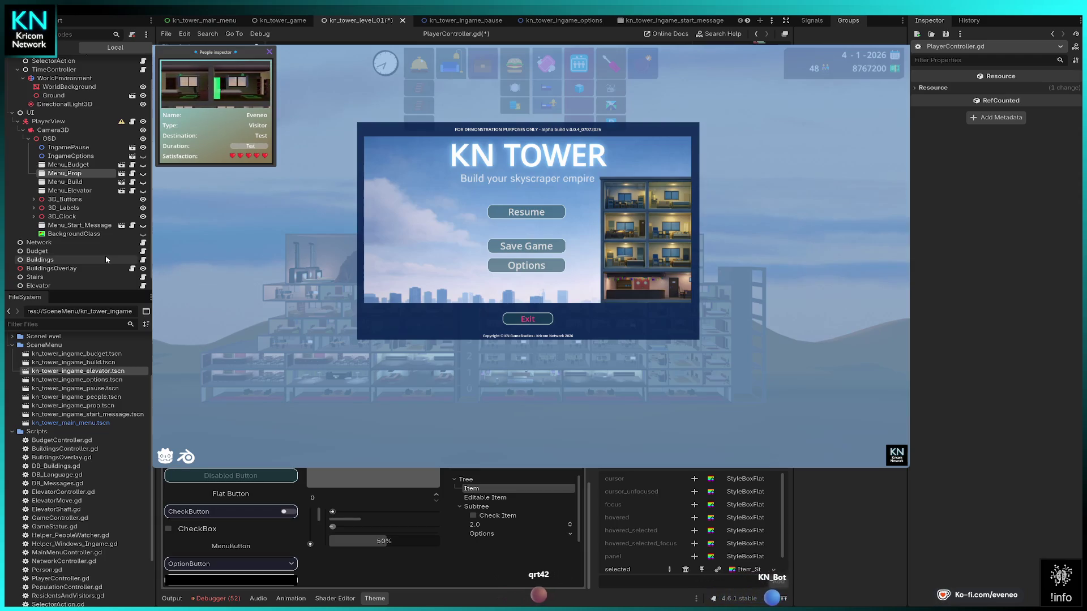
Briefly show then hide BackgroundGlass, and toggle IngameOptions repeatedly, leaving the options panel visible.
{"action": "left_click", "coordinate": [142, 234]}
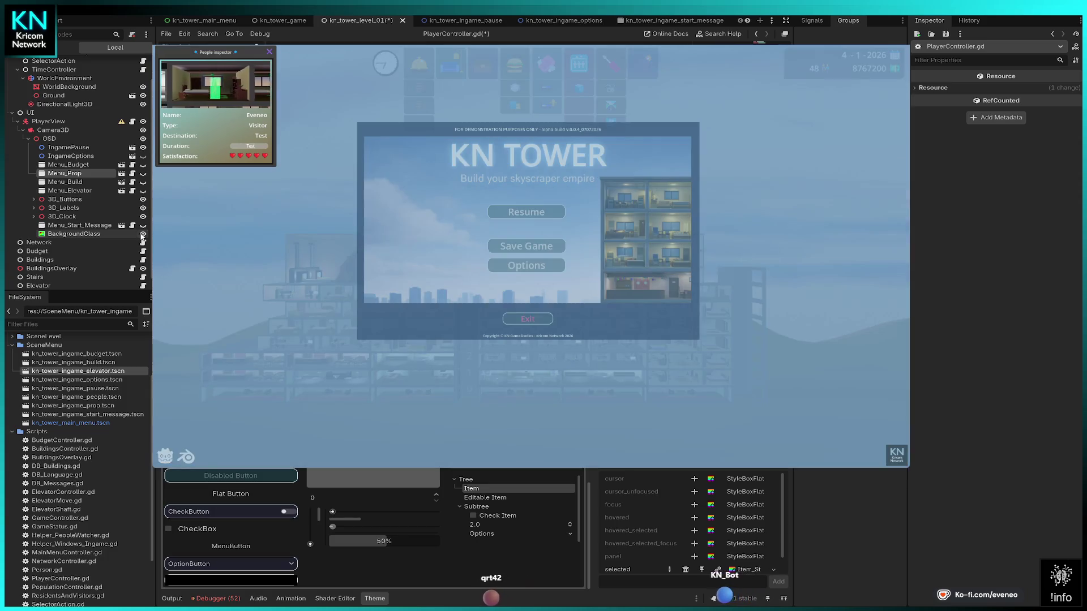
{"action": "left_click", "coordinate": [143, 235]}
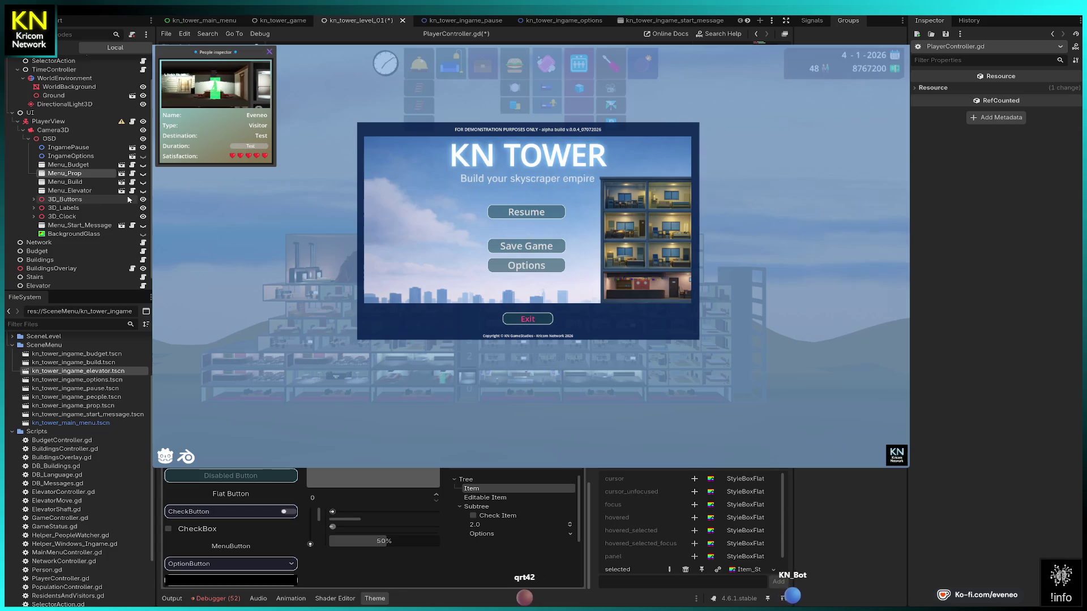
{"action": "left_click", "coordinate": [144, 156]}
{"action": "left_click", "coordinate": [143, 156]}
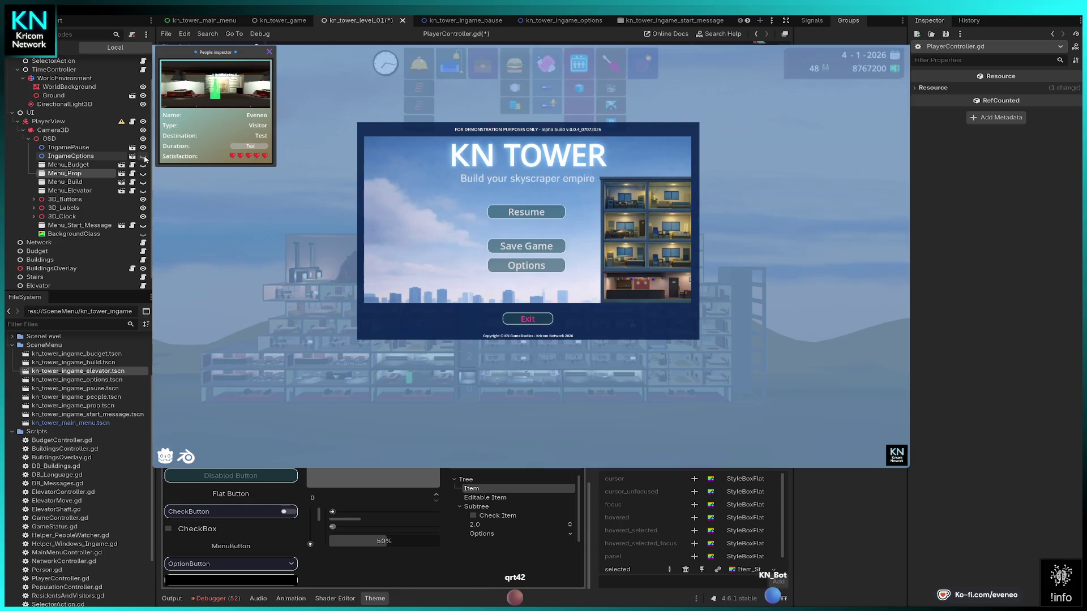
{"action": "left_click", "coordinate": [144, 157]}
{"action": "left_click", "coordinate": [143, 157]}
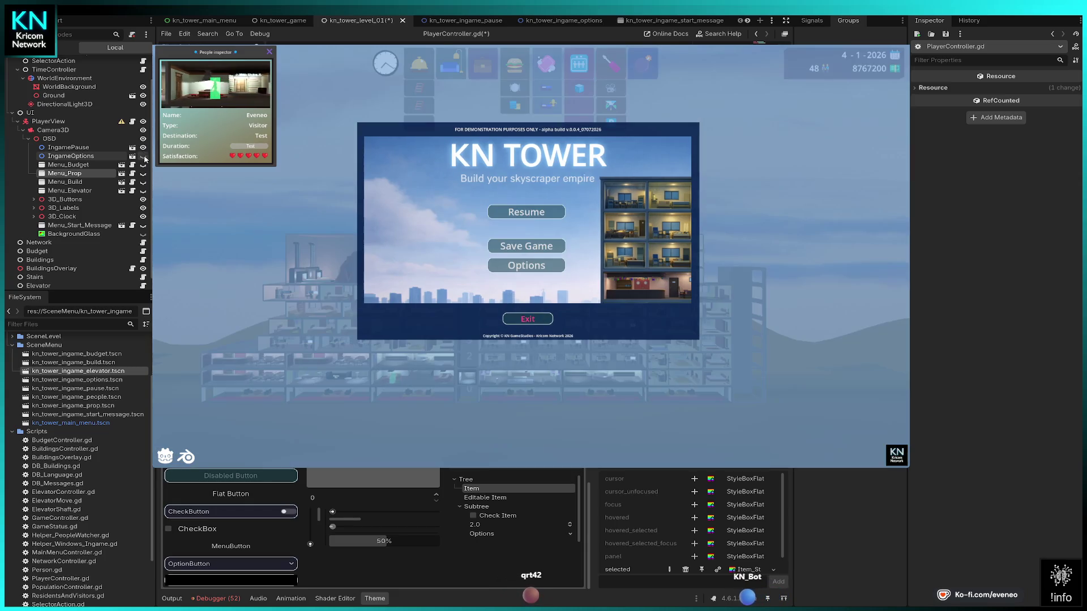
{"action": "left_click", "coordinate": [144, 157]}
{"action": "left_click", "coordinate": [144, 156]}
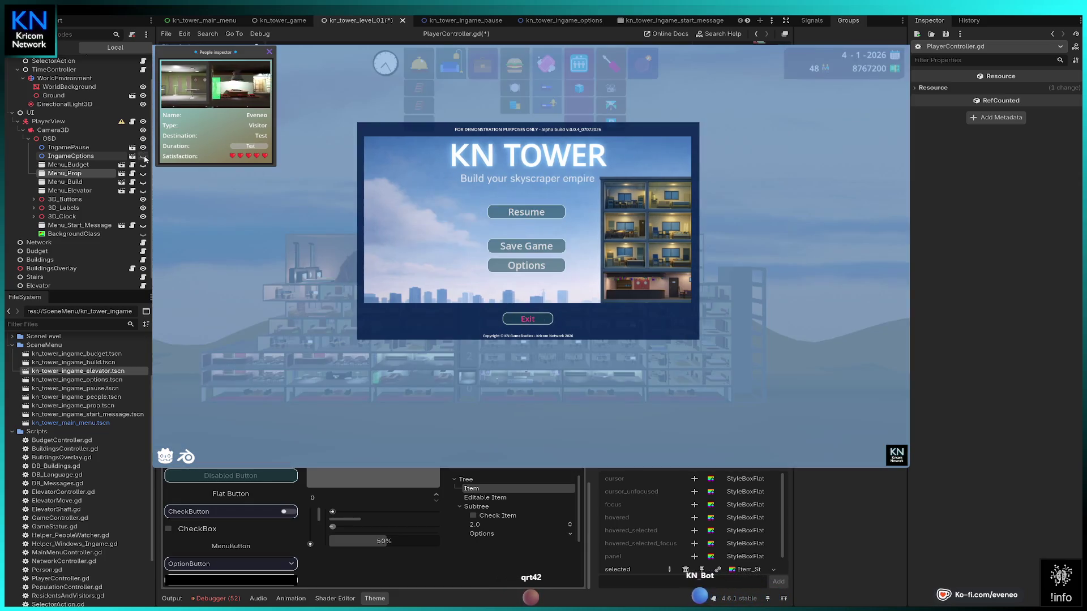
{"action": "left_click", "coordinate": [143, 157]}
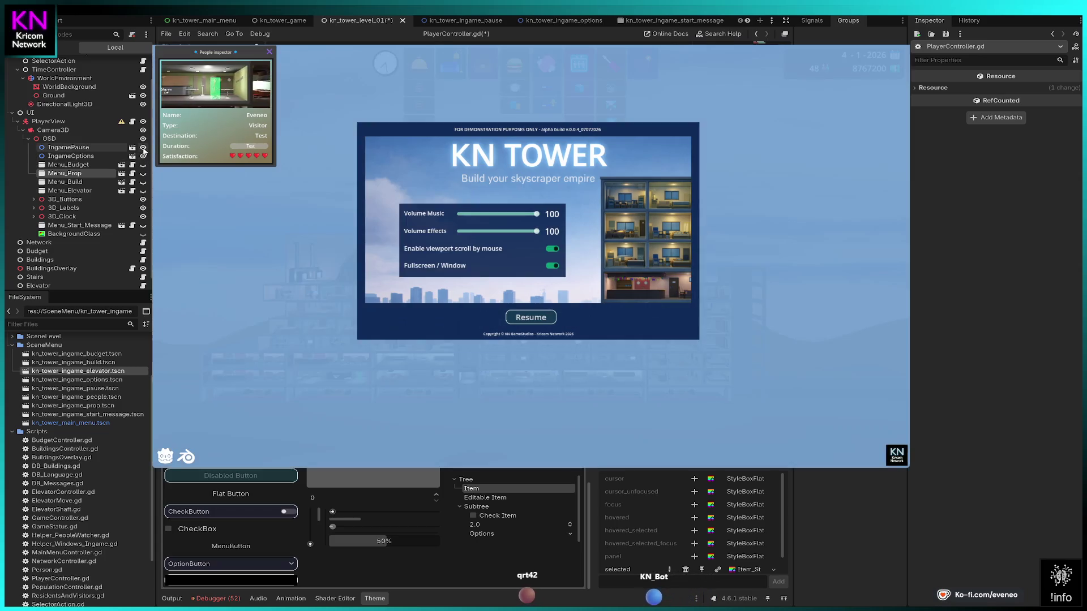